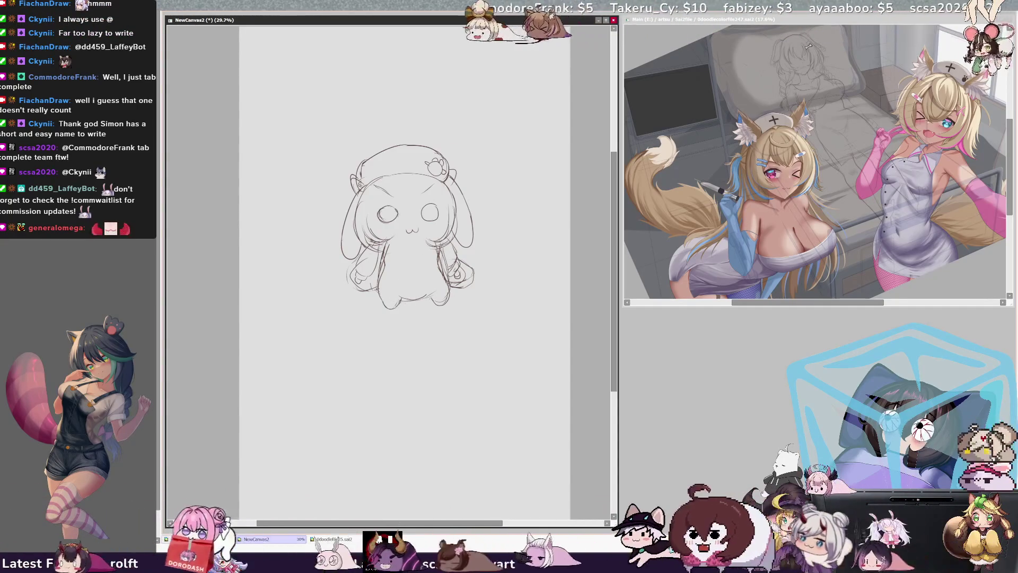
- Mirror the view, dot the chibi's eye dark brown, and erase the head's top-left outline
key("h")
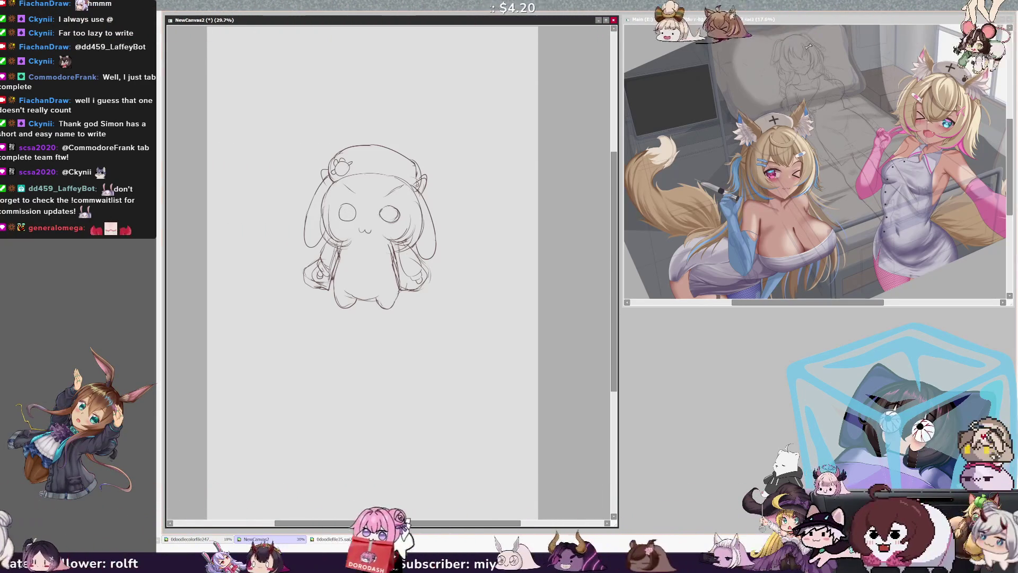
left_click(347, 212)
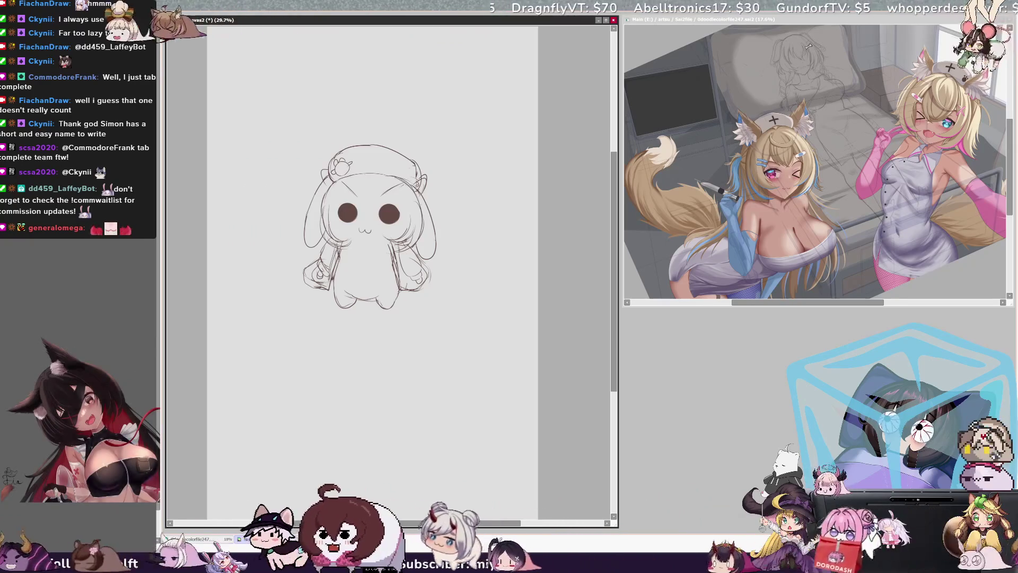
left_click_drag(380, 145, 328, 158)
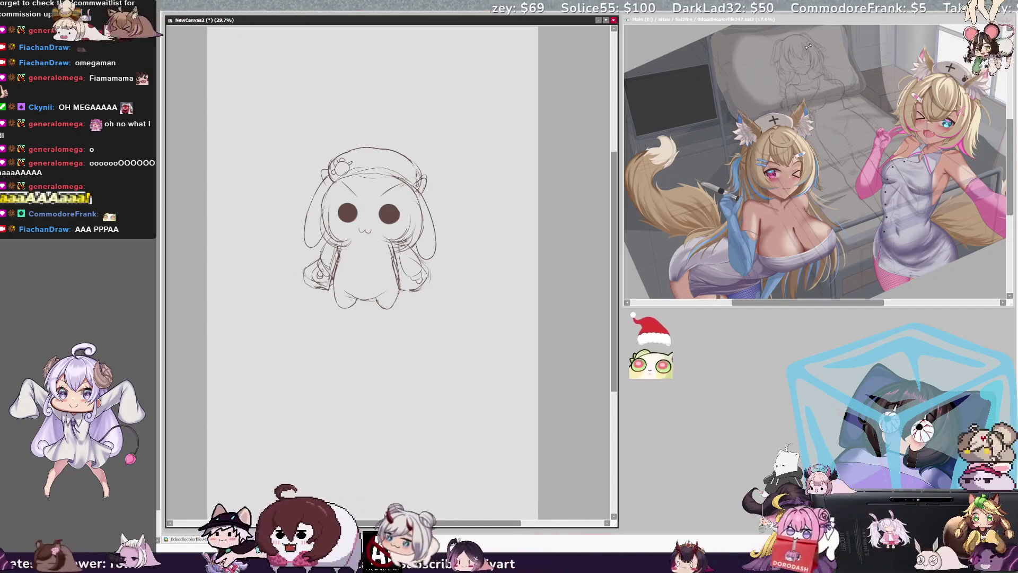
- Shift the whole chibi sketch up to the canvas's top-left corner with a transform
key("ctrl+t")
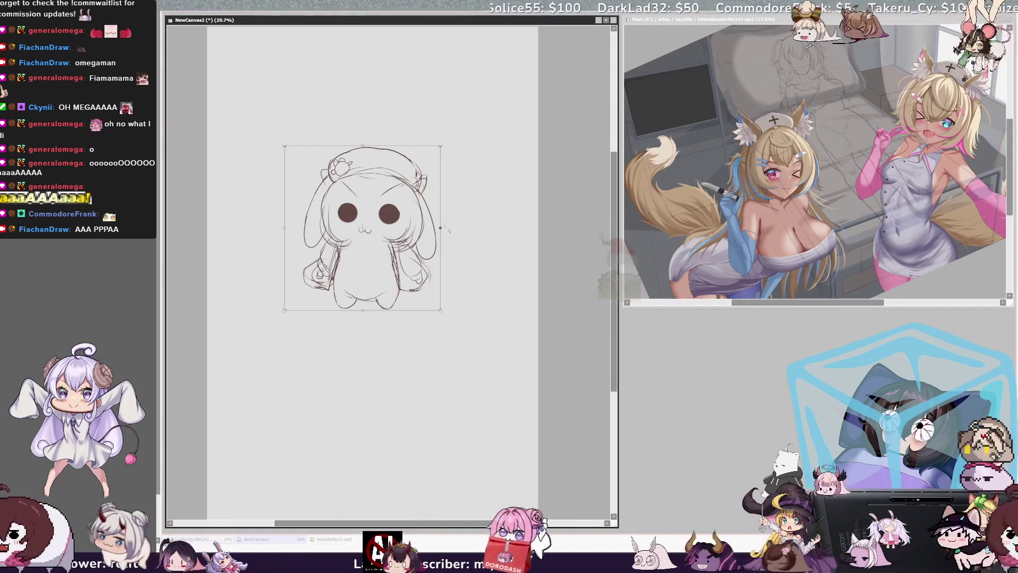
mouse_move(392, 262)
left_mouse_down()
mouse_move(306, 133)
mouse_move(325, 152)
left_mouse_up()
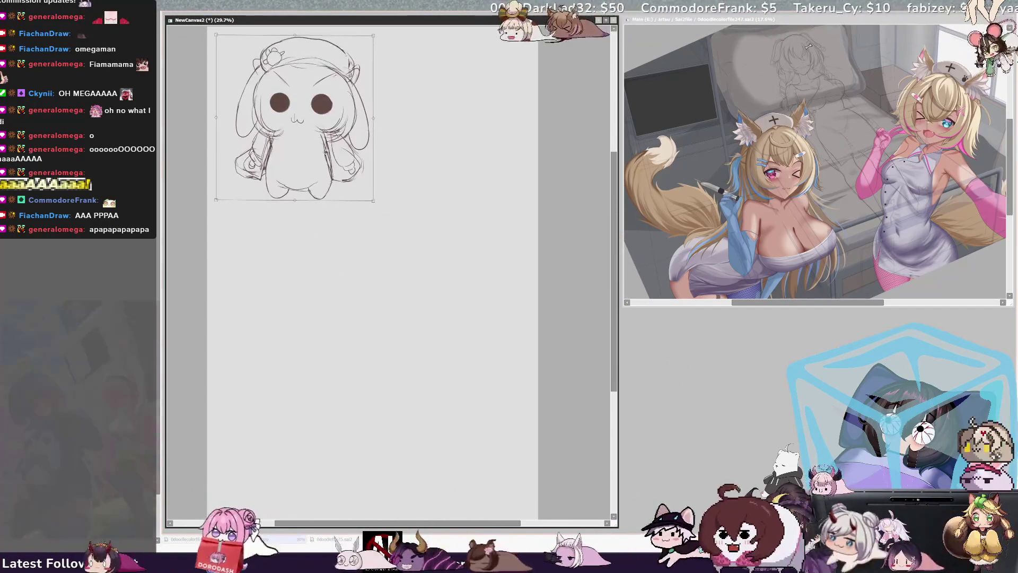
key("Return")
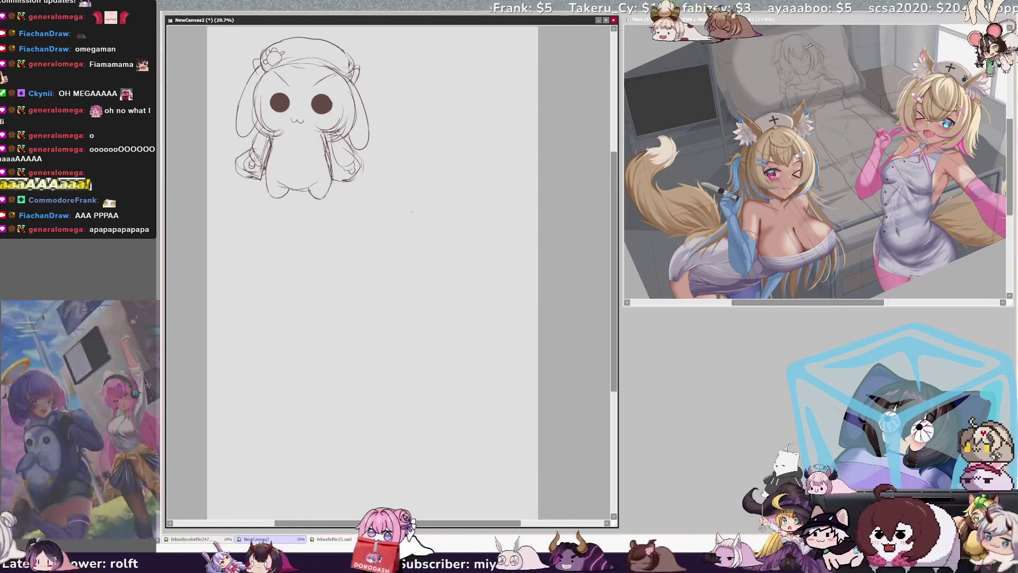
- Build a rough oval right of the first chibi from curved pen strokes, then mirror-check it
left_click_drag(415, 209, 398, 260)
key("ctrl+z")
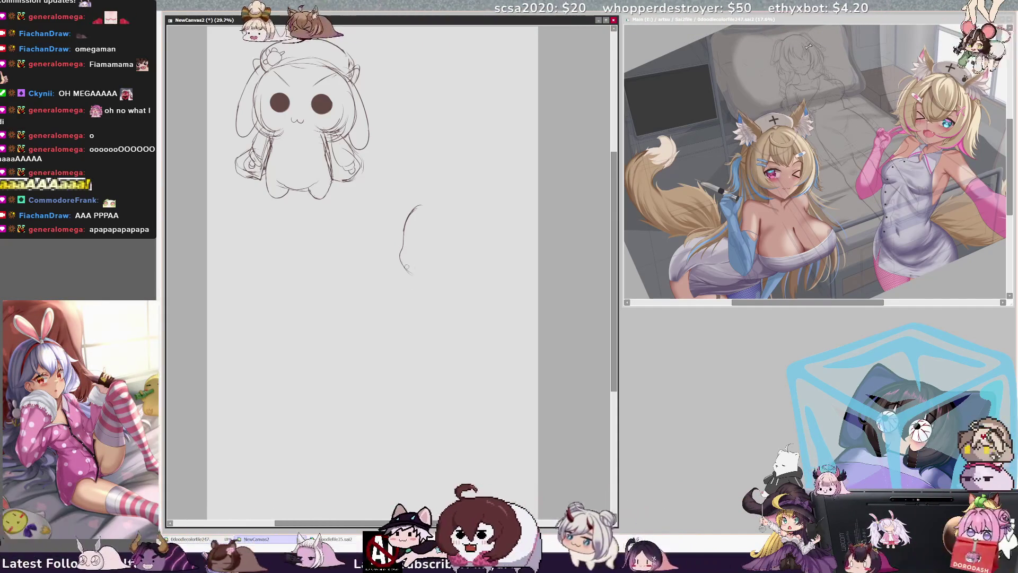
left_click_drag(402, 265, 419, 274)
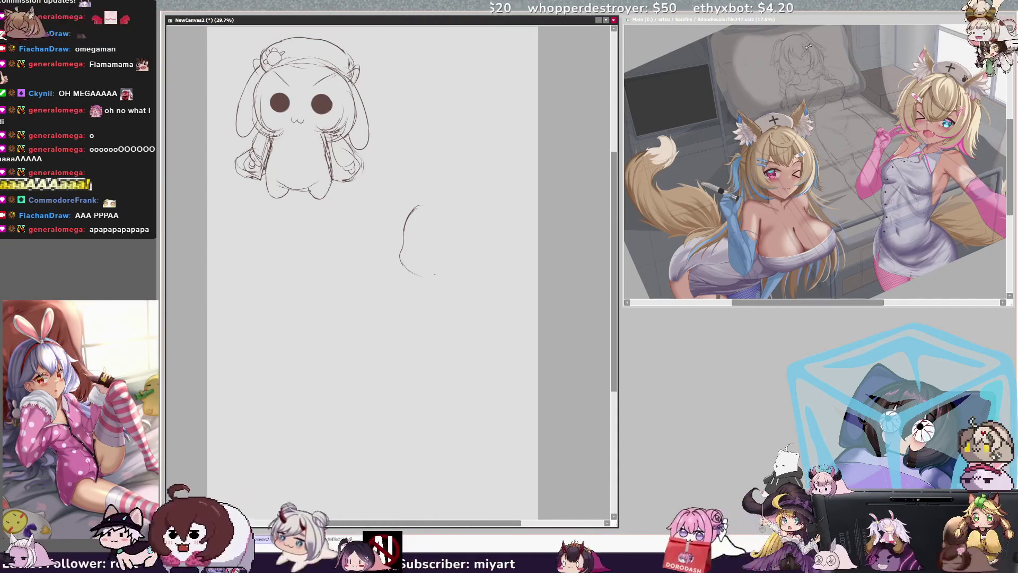
left_click_drag(466, 220, 451, 268)
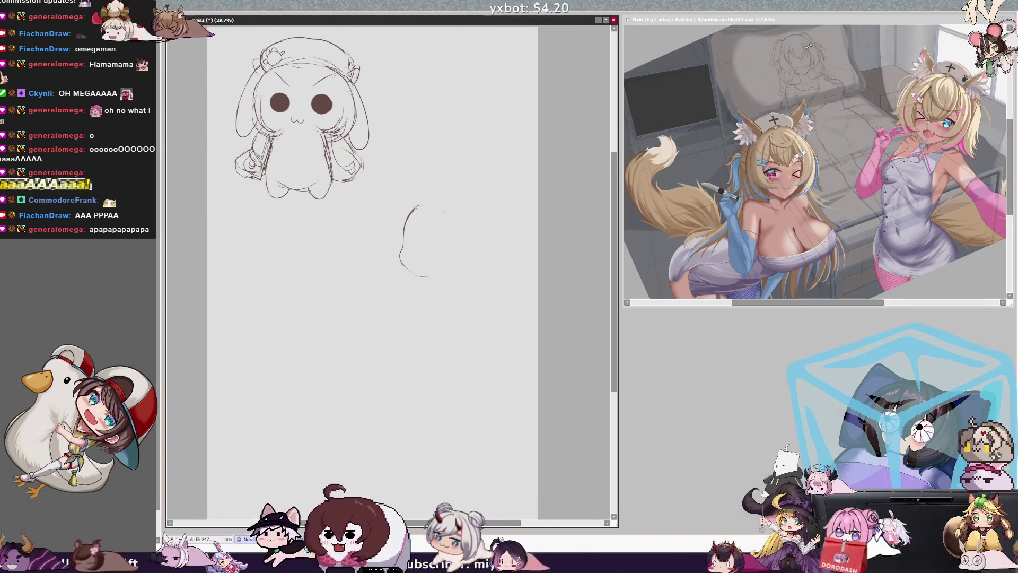
left_click_drag(430, 206, 418, 234)
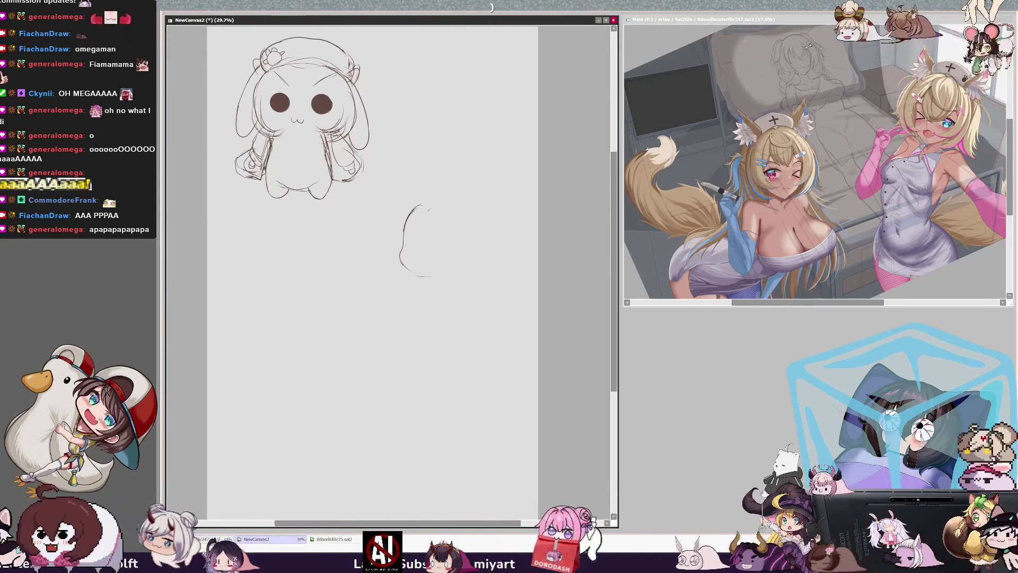
left_click_drag(431, 275, 443, 272)
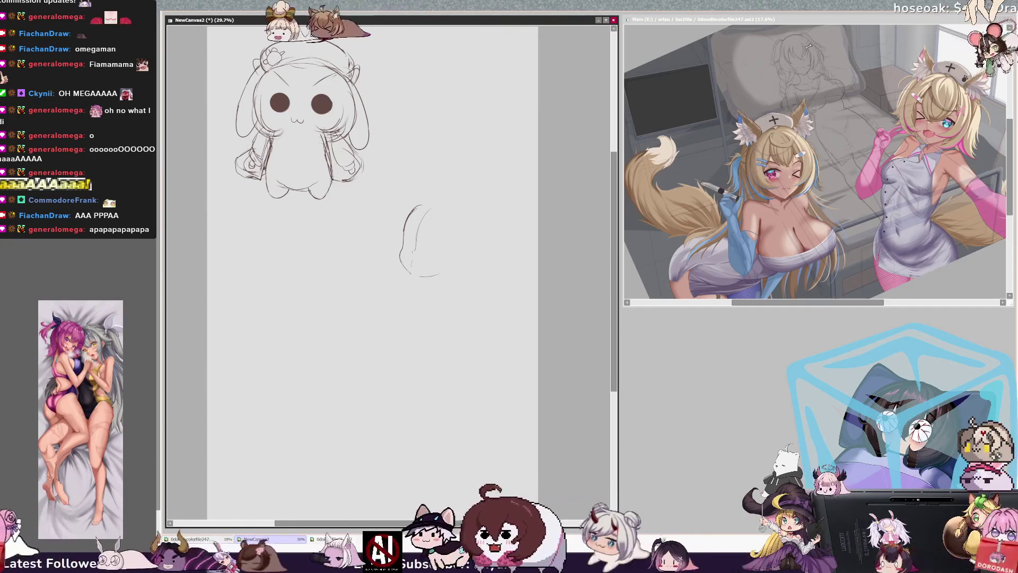
left_click_drag(400, 259, 436, 279)
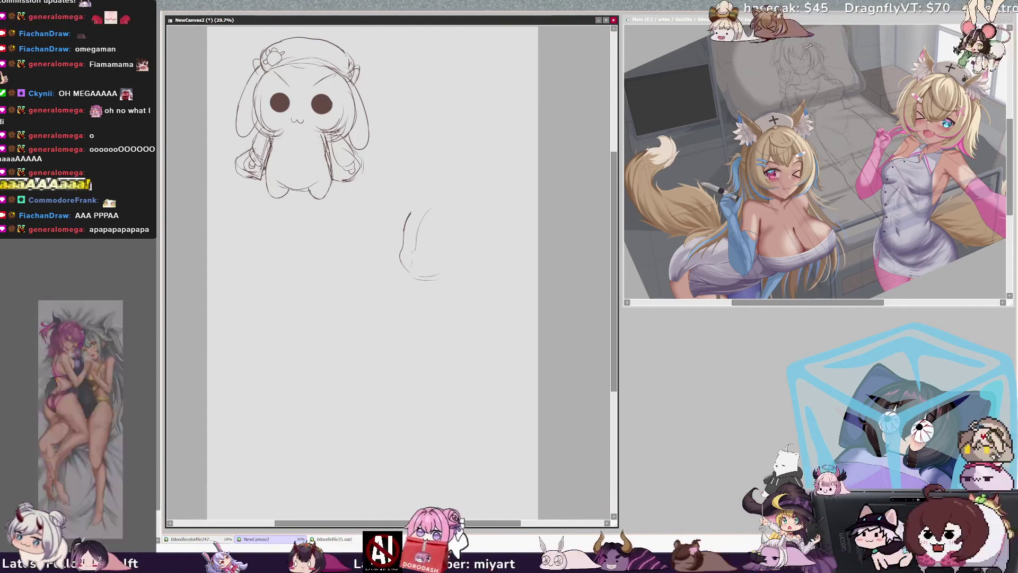
key("h")
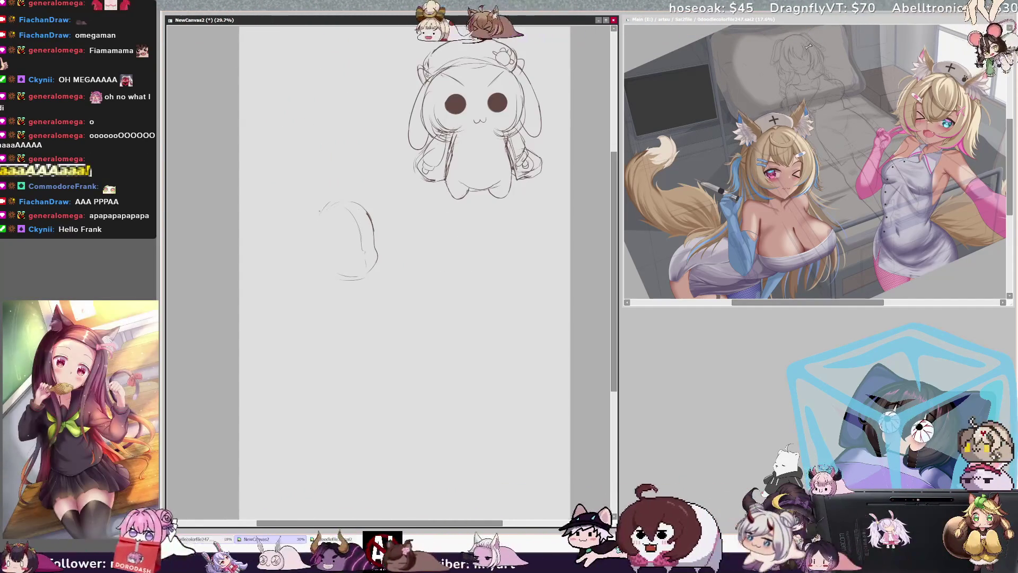
- Add outline strokes along the oval's sides and erase the small loop at its bottom
left_click_drag(317, 213, 314, 265)
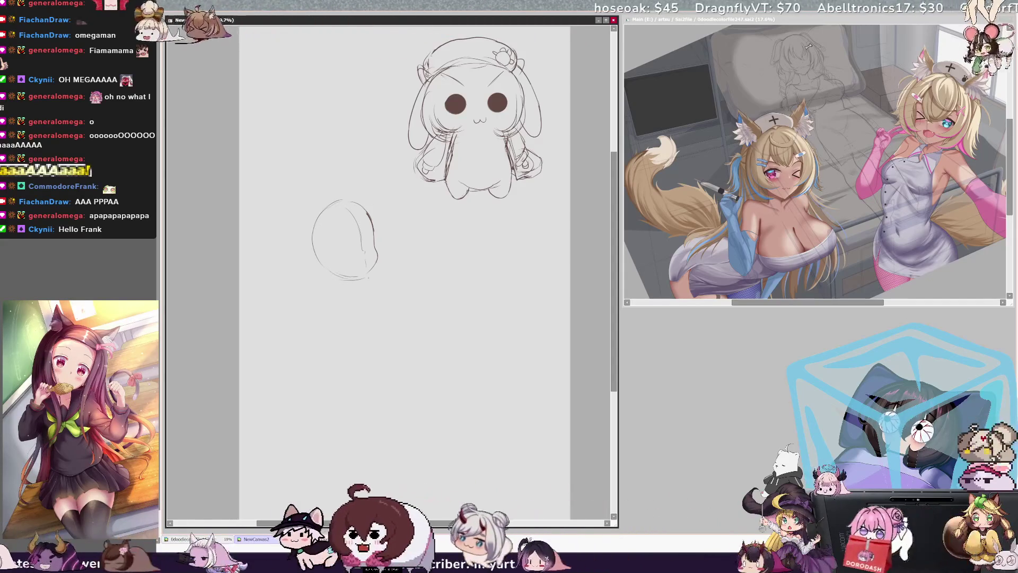
key("h")
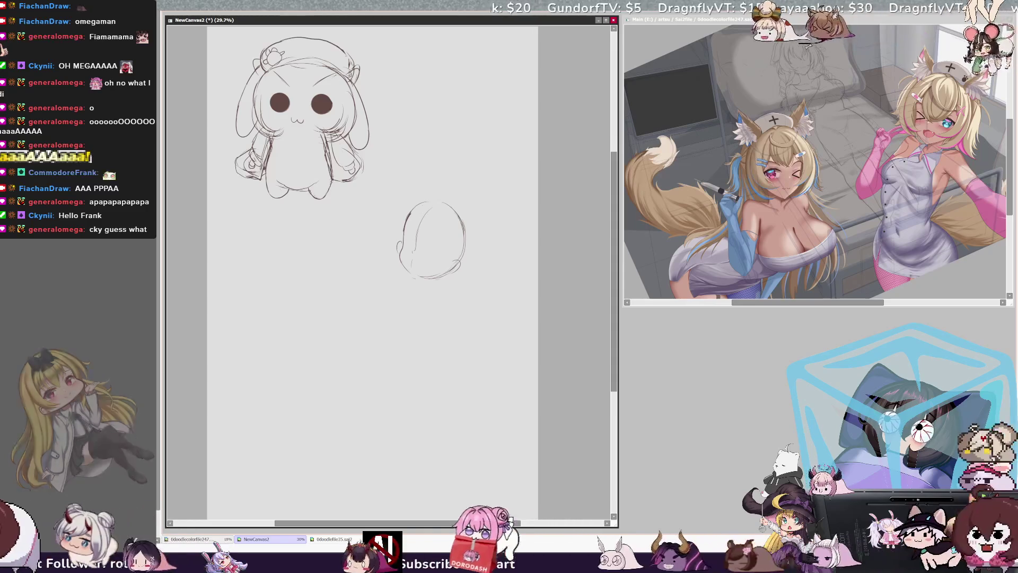
left_click_drag(418, 198, 389, 246)
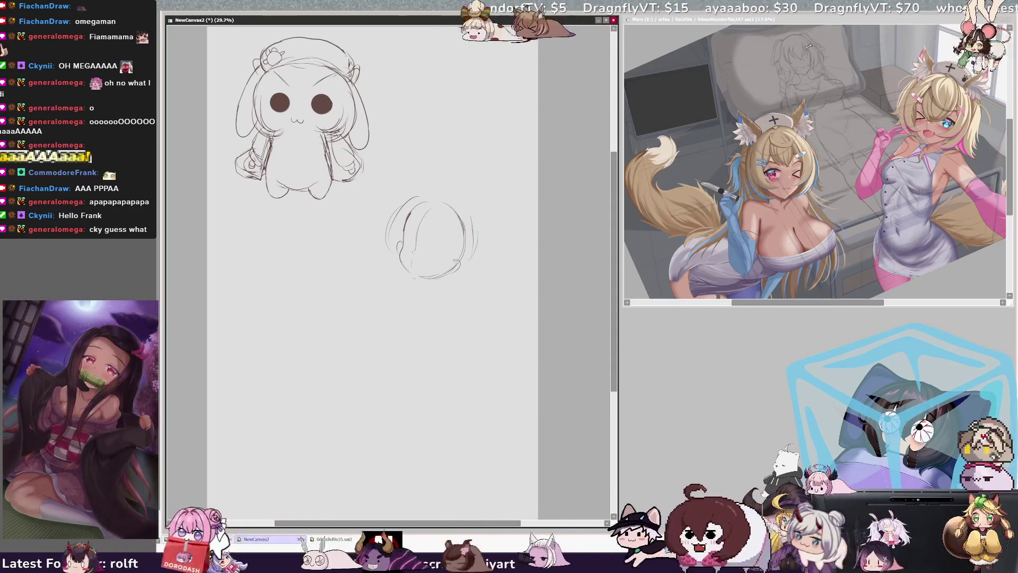
left_click_drag(473, 233, 481, 266)
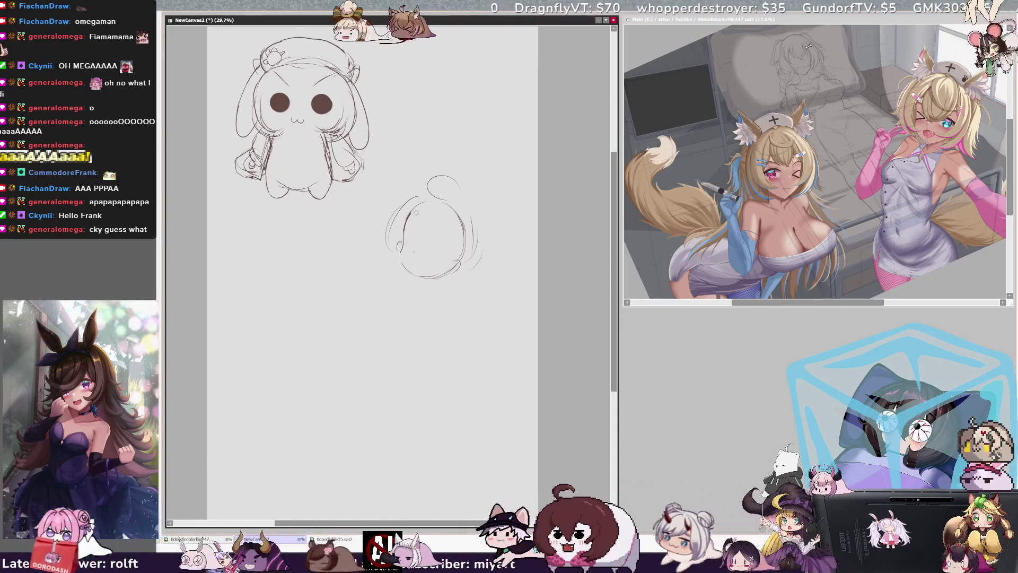
left_click_drag(417, 205, 402, 229)
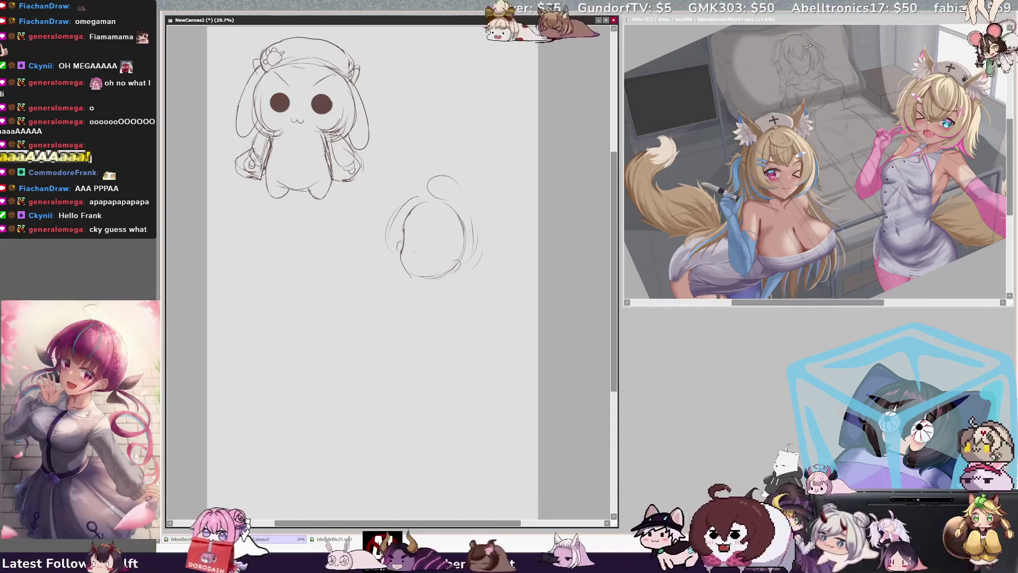
left_click_drag(411, 270, 445, 276)
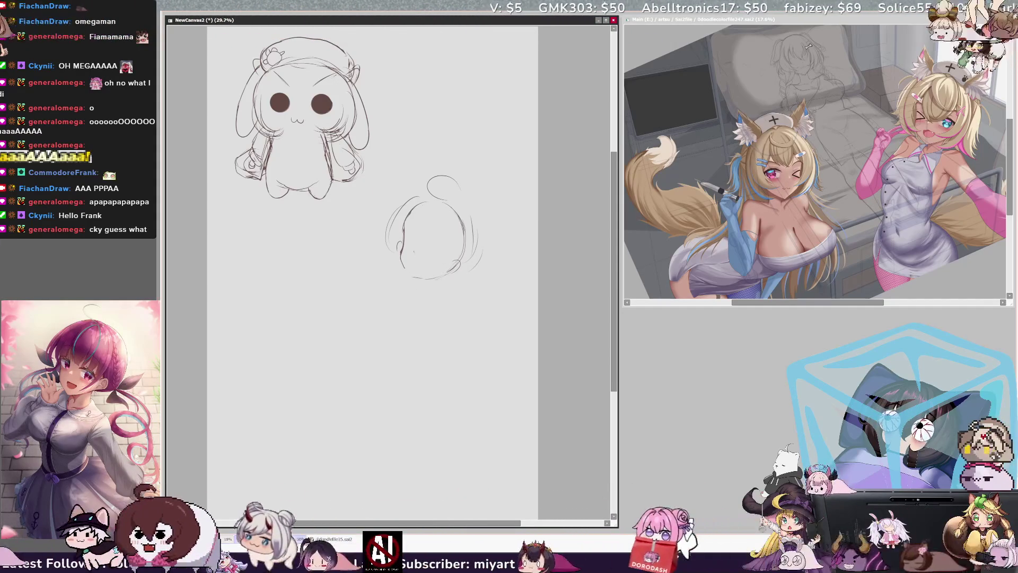
left_click_drag(403, 268, 422, 280)
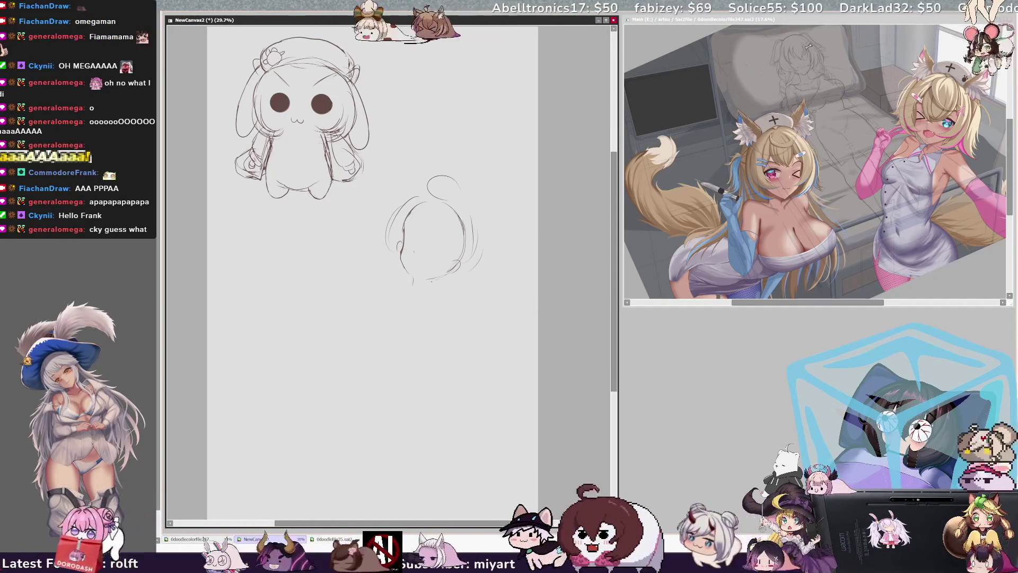
key("ctrl+z")
key("ctrl+z")
key("ctrl+z")
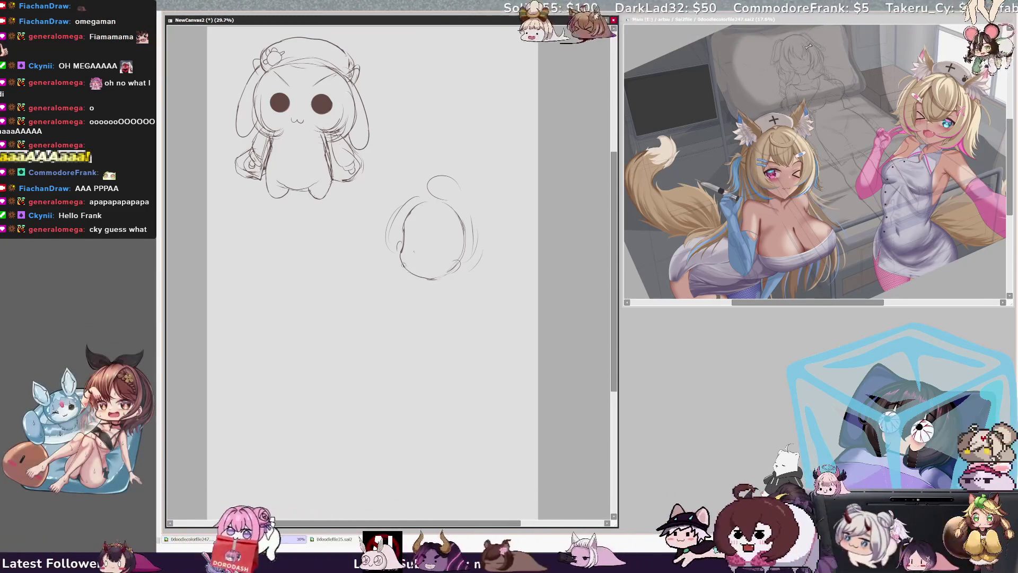
- Draw a neck line and a shoulder line below the round head, undoing misplaced strokes
mouse_move(401, 253)
left_mouse_down()
mouse_move(427, 280)
mouse_move(465, 266)
mouse_move(429, 280)
left_mouse_up()
key("ctrl+z")
key("ctrl+z")
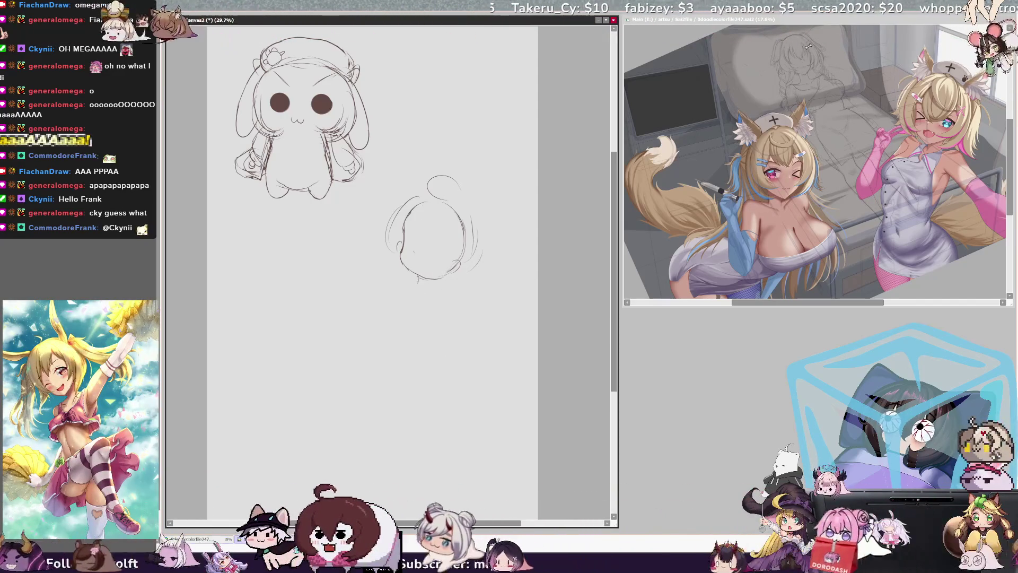
mouse_move(419, 281)
left_mouse_down()
mouse_move(409, 291)
mouse_move(437, 326)
left_mouse_up()
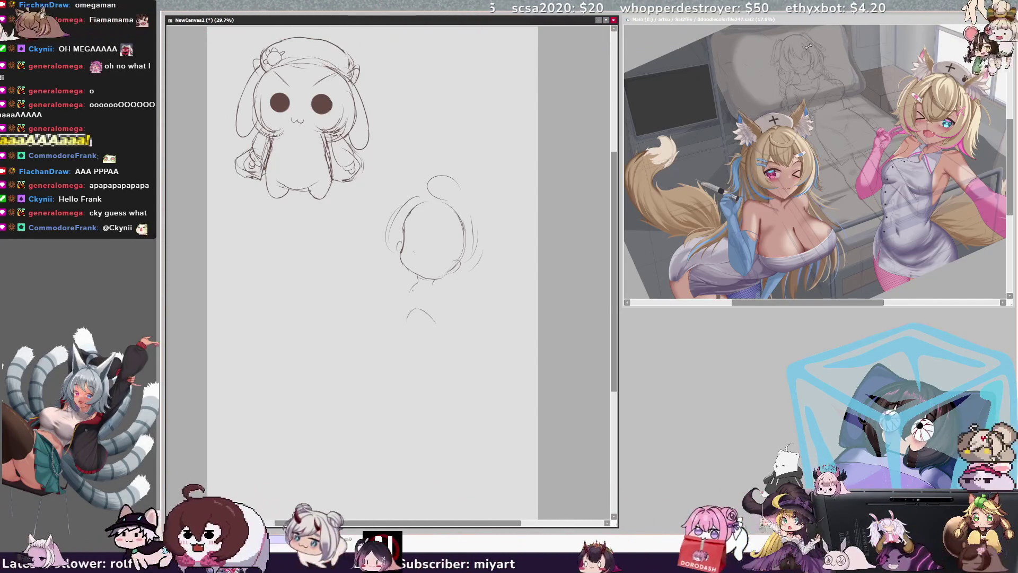
key("ctrl+z")
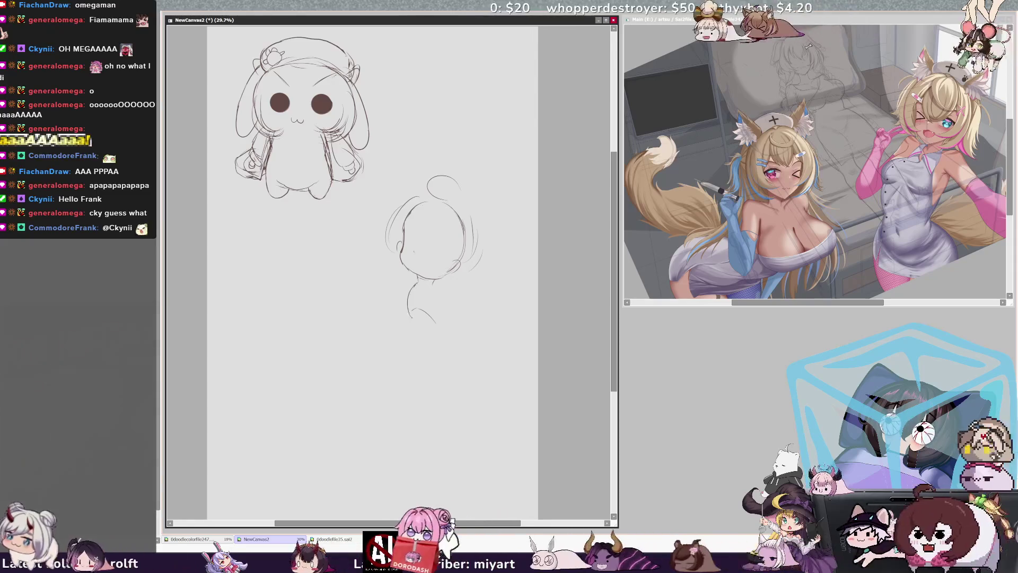
key("ctrl+z")
left_click_drag(416, 280, 407, 305)
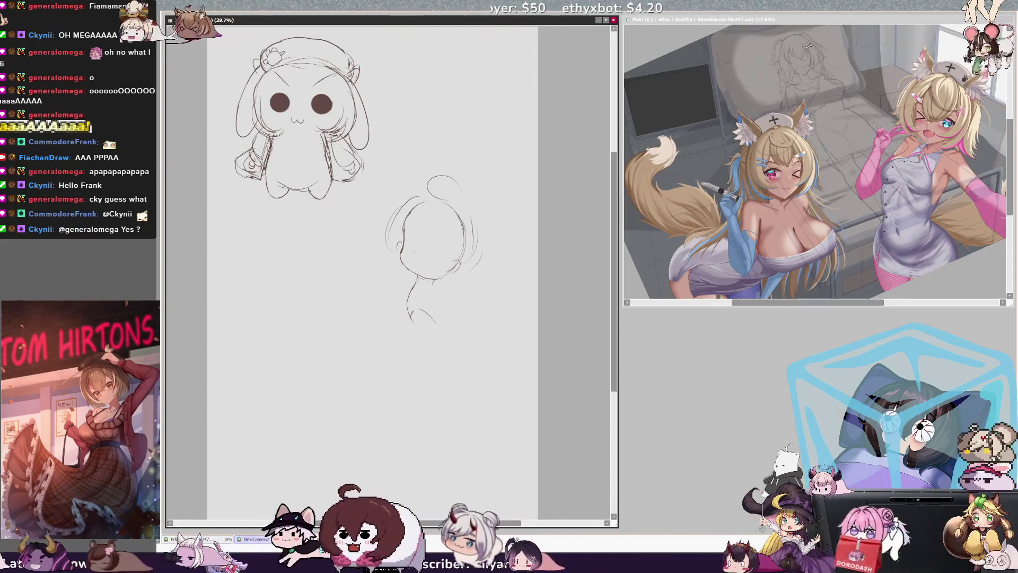
mouse_move(413, 318)
left_mouse_down()
mouse_move(449, 316)
mouse_move(458, 353)
left_mouse_up()
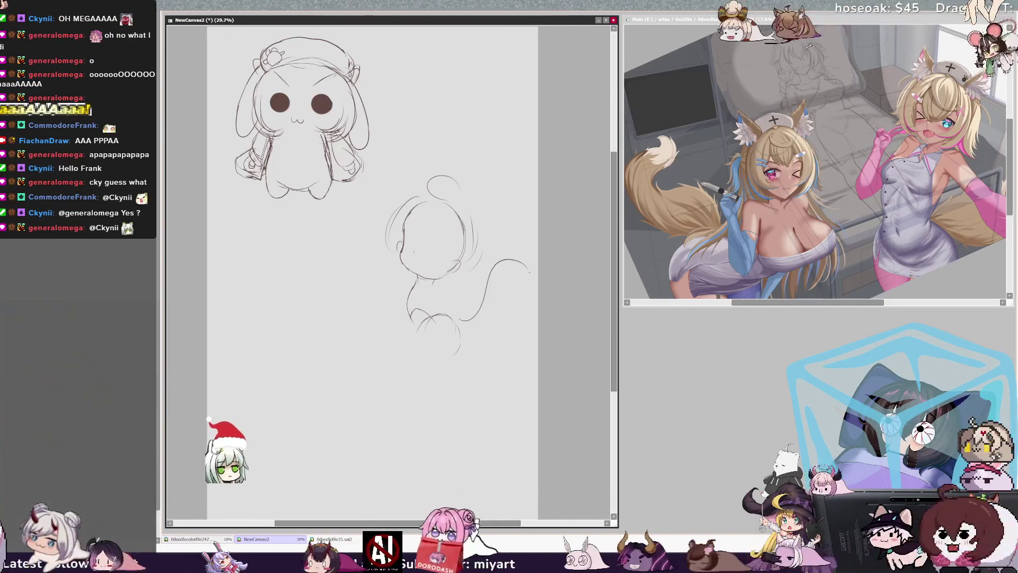
- Extend the tail downward, link it to the body, add a torso contour, and mirror the view
left_click_drag(514, 260, 529, 273)
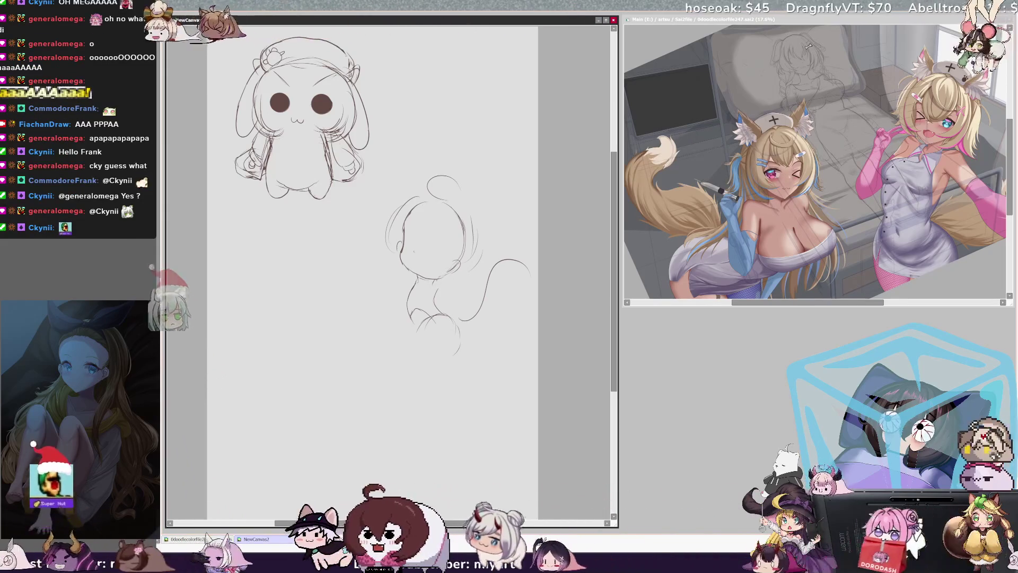
left_click_drag(439, 273, 479, 259)
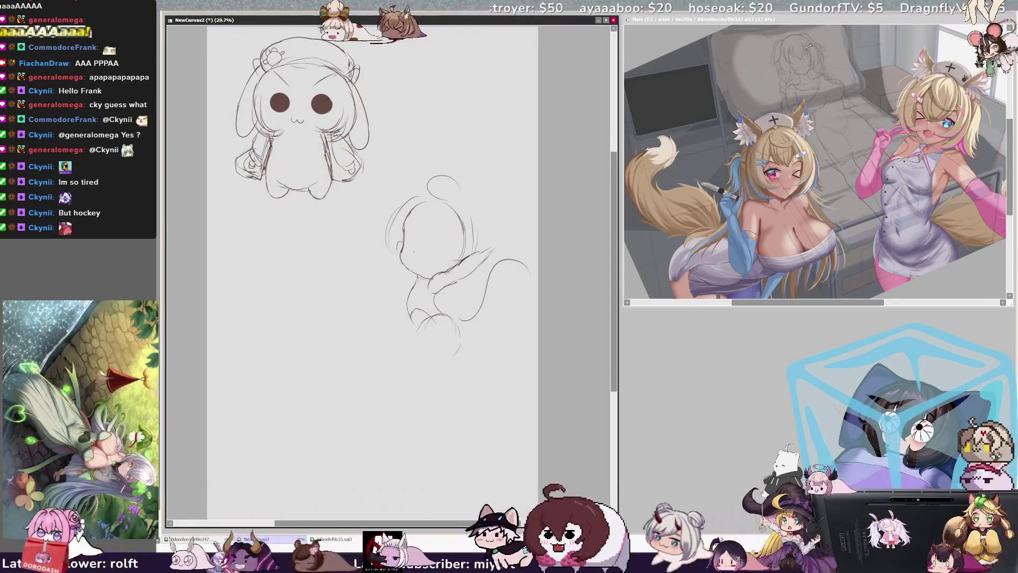
left_click_drag(418, 279, 393, 321)
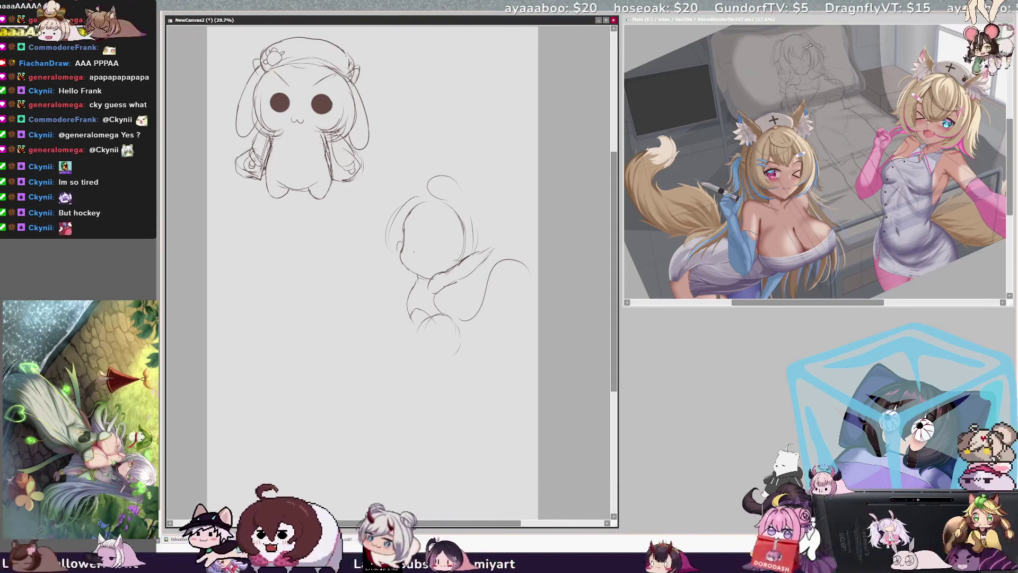
key("h")
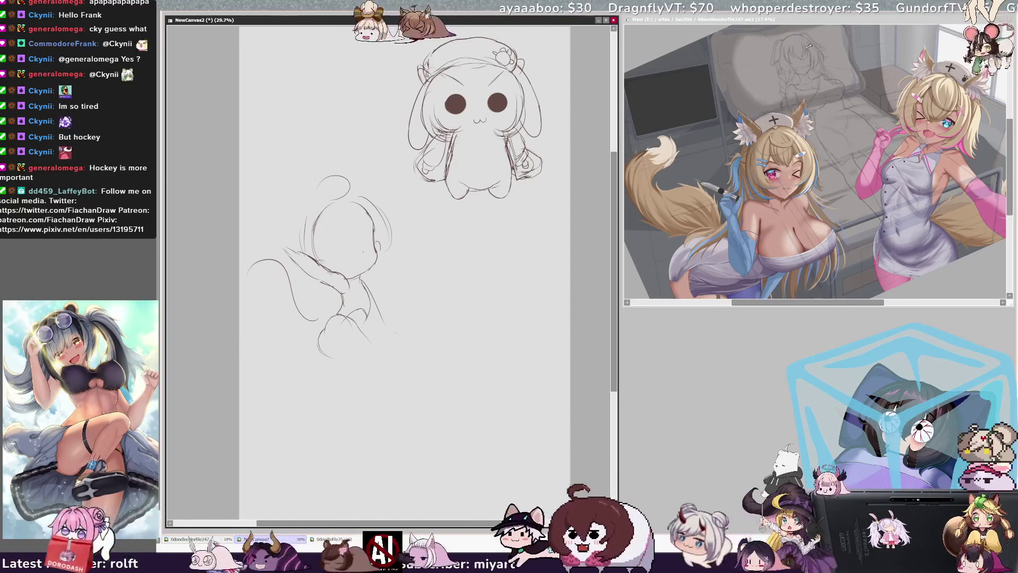
- Unflip the view and draw lower-body, leg and foot curves beneath the torso
key("h")
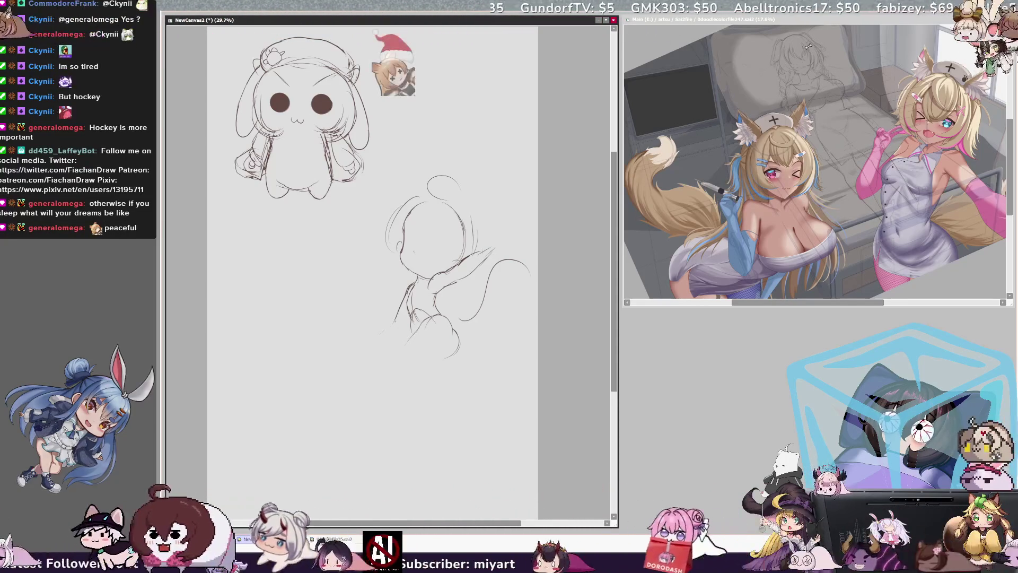
left_click_drag(406, 320, 382, 343)
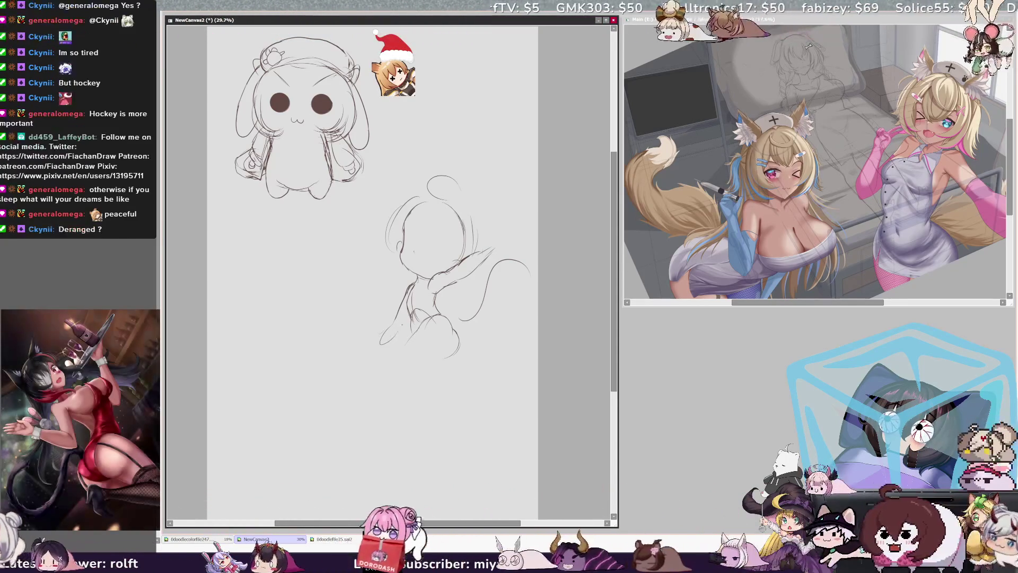
left_click_drag(412, 330, 440, 316)
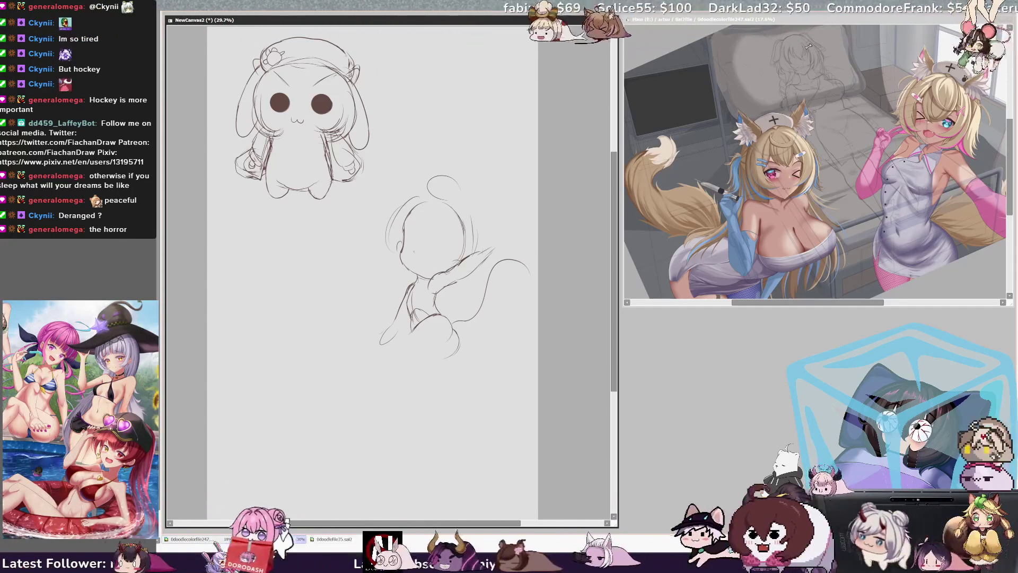
left_click_drag(389, 362, 417, 352)
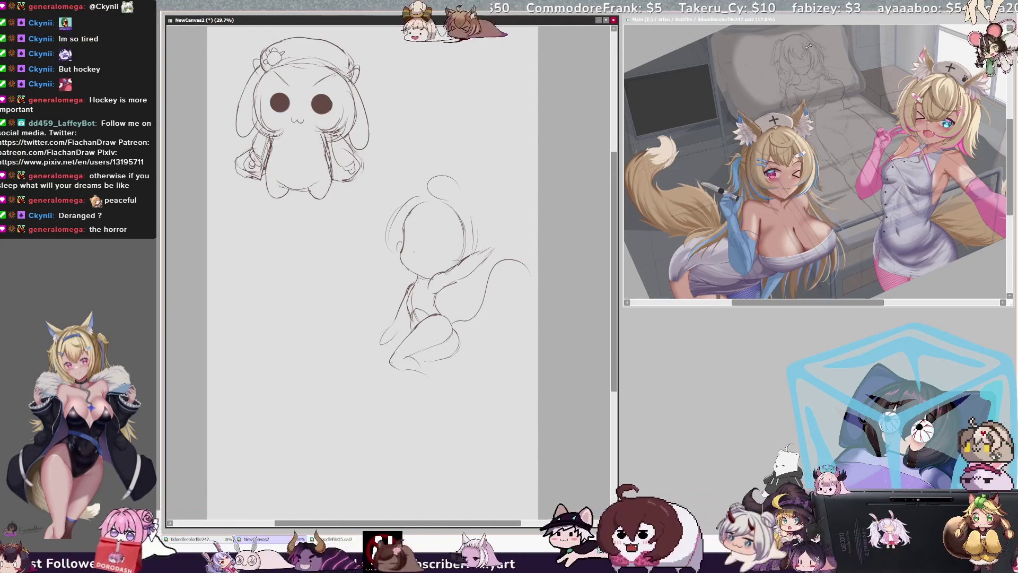
left_click(625, 296)
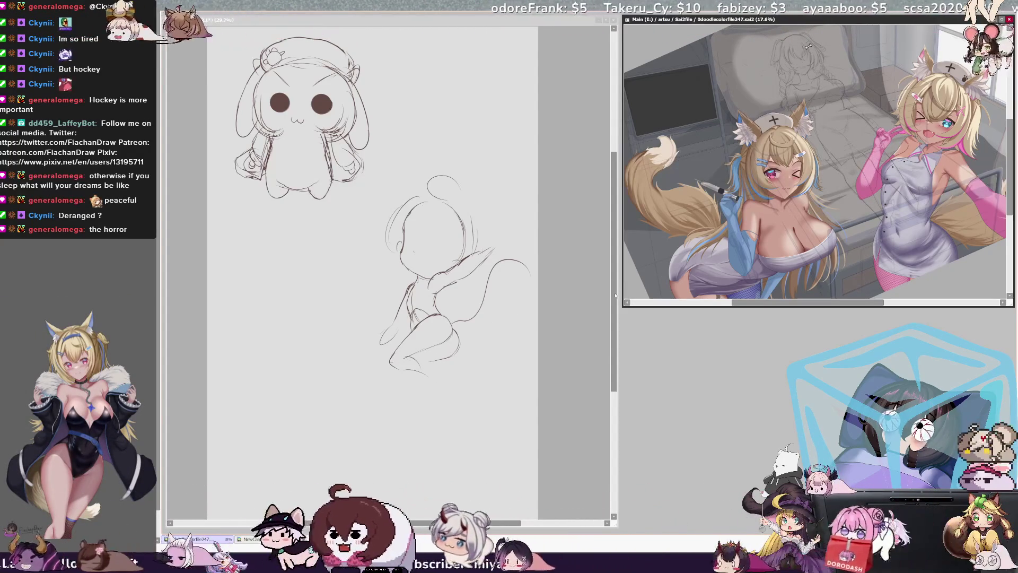
left_click(614, 296)
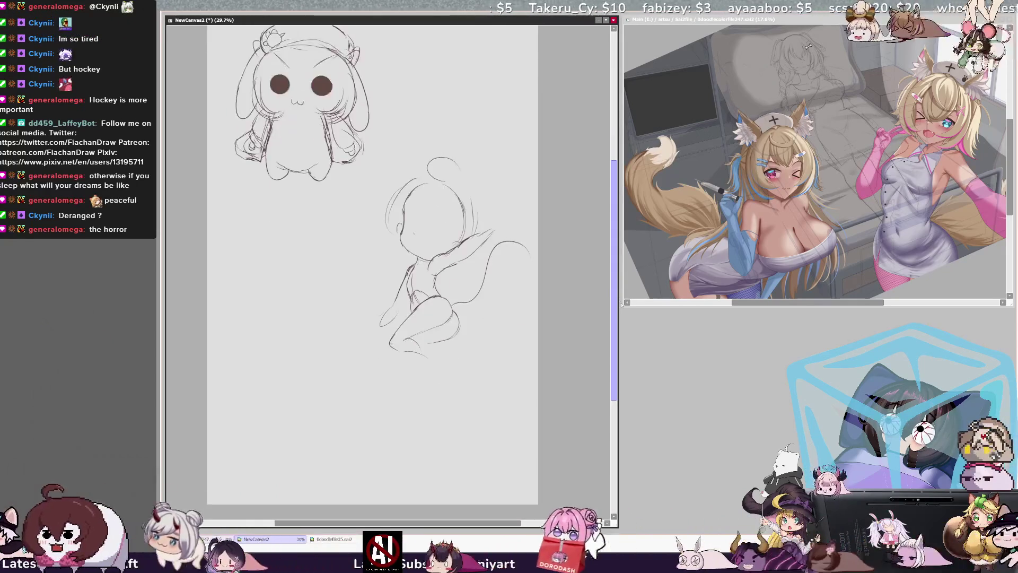
left_click_drag(617, 295, 617, 291)
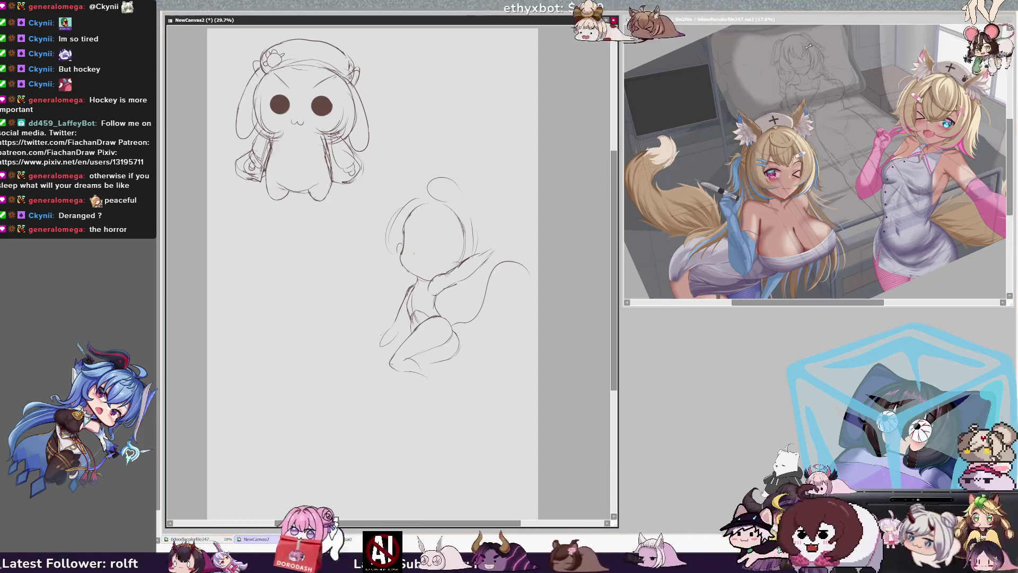
key("ctrl+Tab")
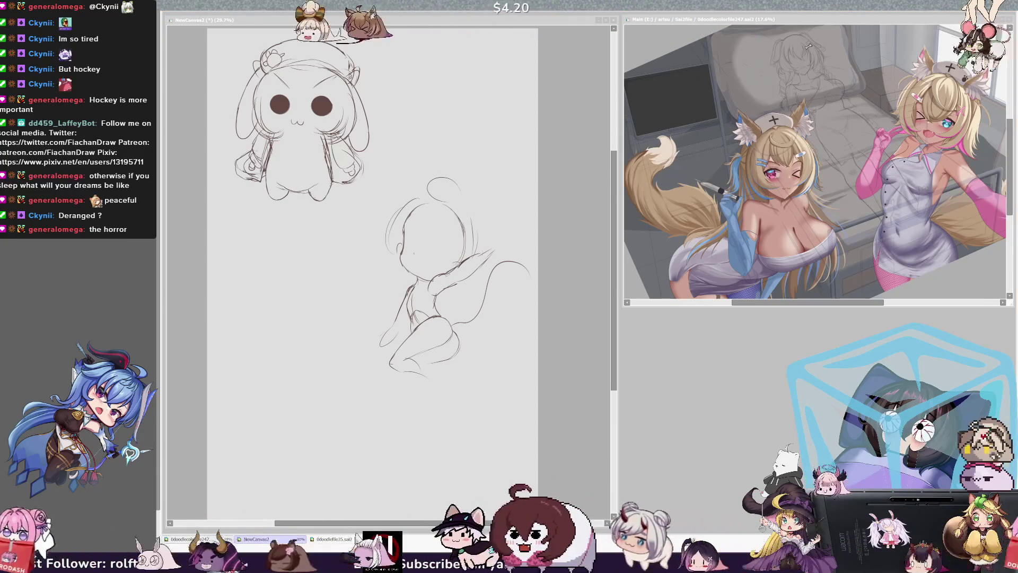
key("ctrl+Tab")
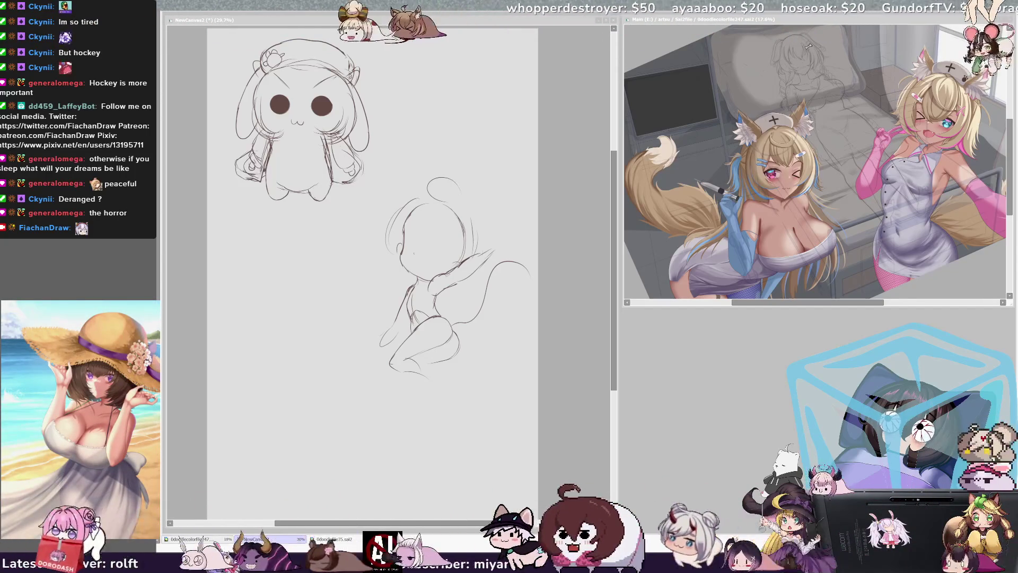
- Retry a short line at the chibi's left leg, undo the stray stroke, and mirror-check the drawing
left_click(598, 318)
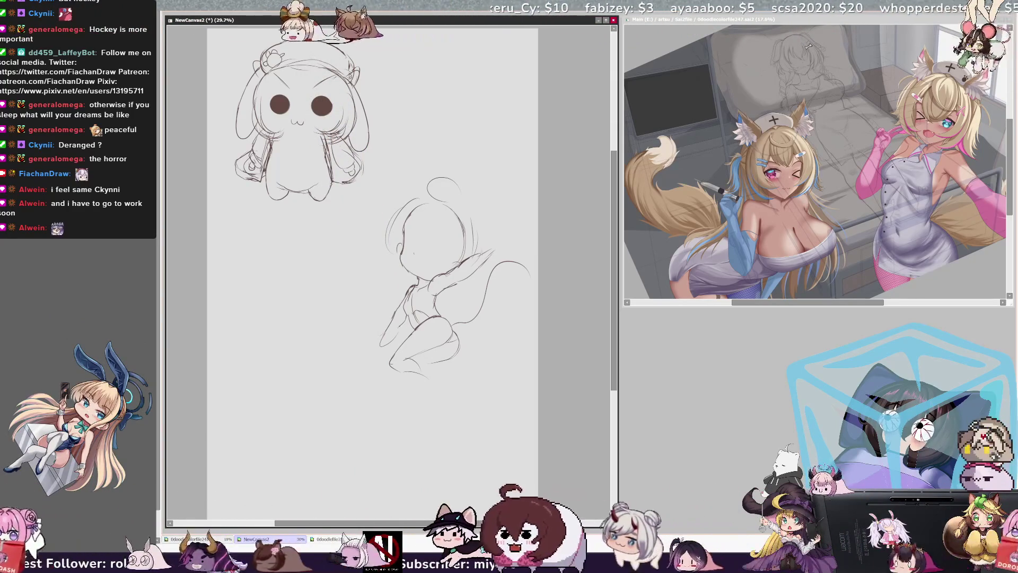
key("ctrl+z")
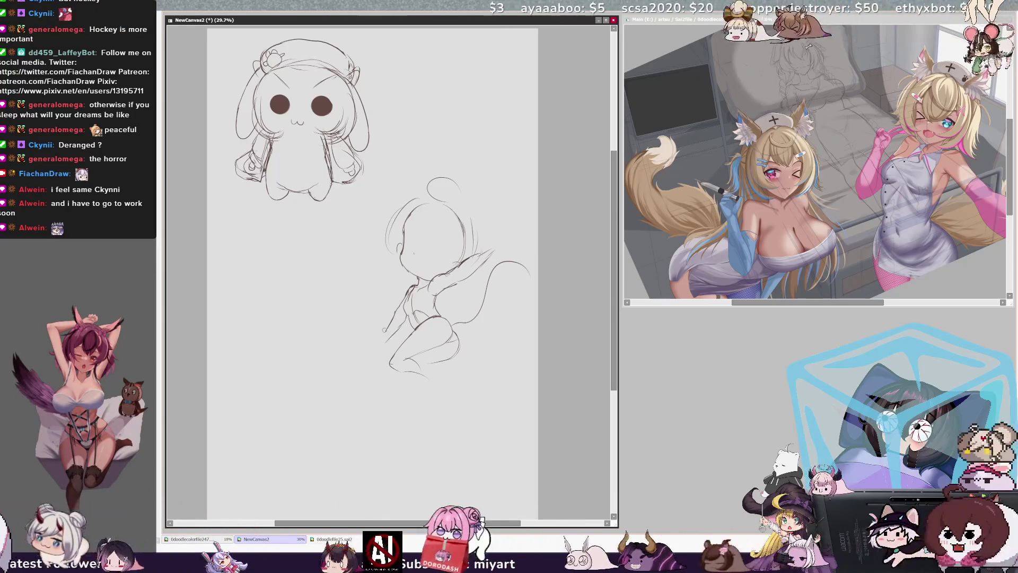
left_click_drag(403, 322, 382, 328)
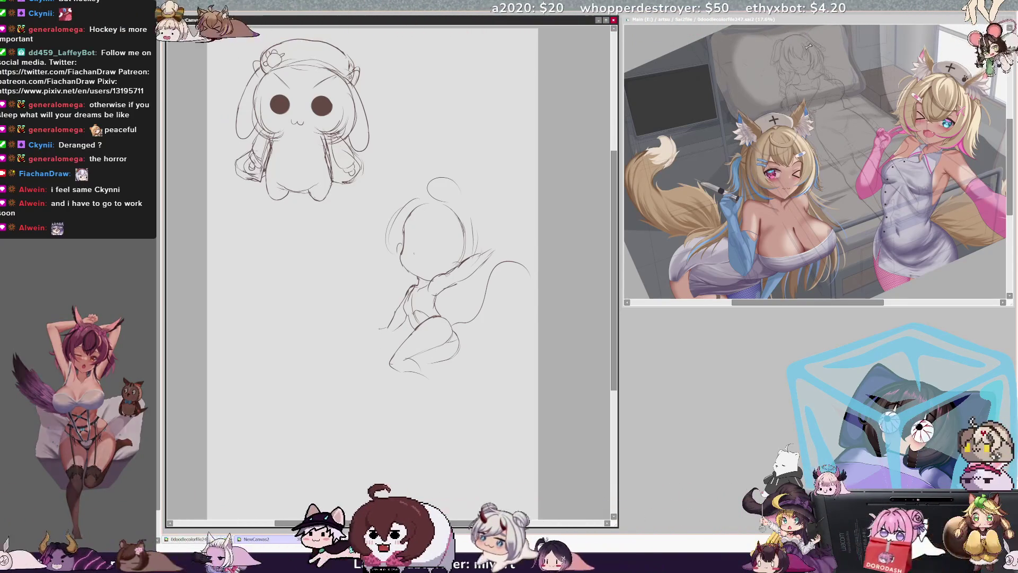
key("ctrl+z")
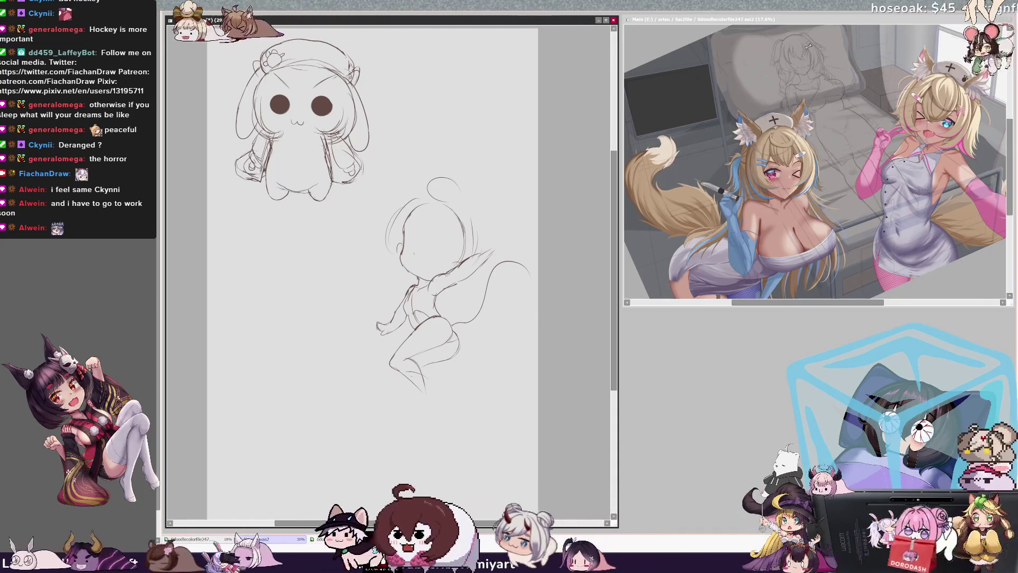
key("h")
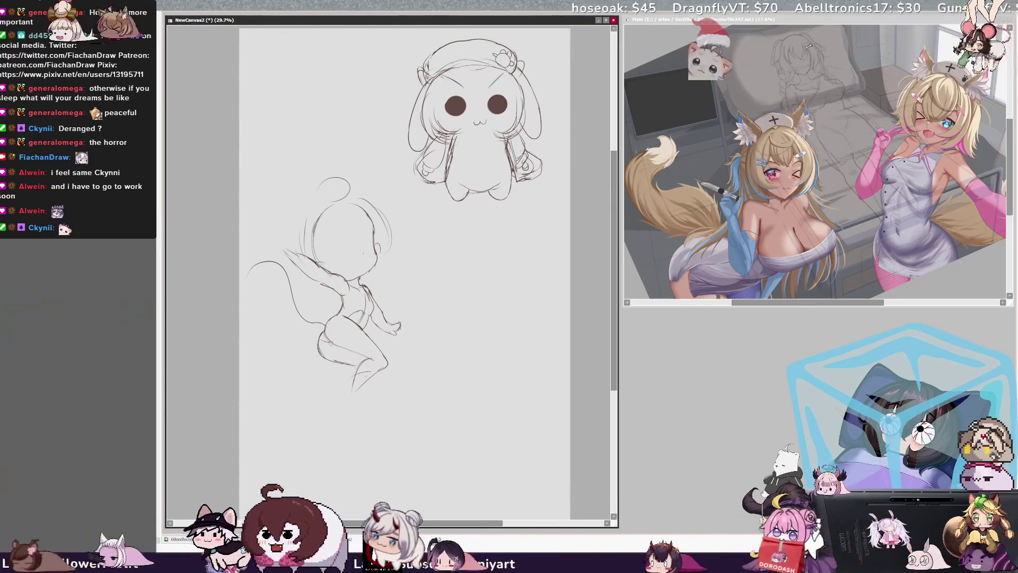
key("h")
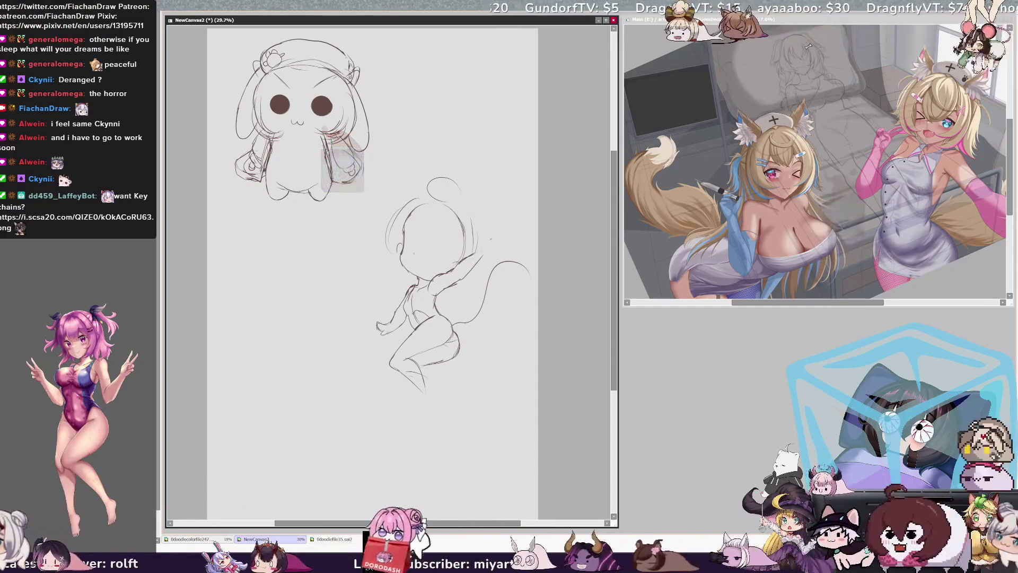
- Redraw the raised arm's hand with two strokes, mirror-check it, and add a head-side line
key("ctrl+z")
left_click_drag(484, 238, 479, 250)
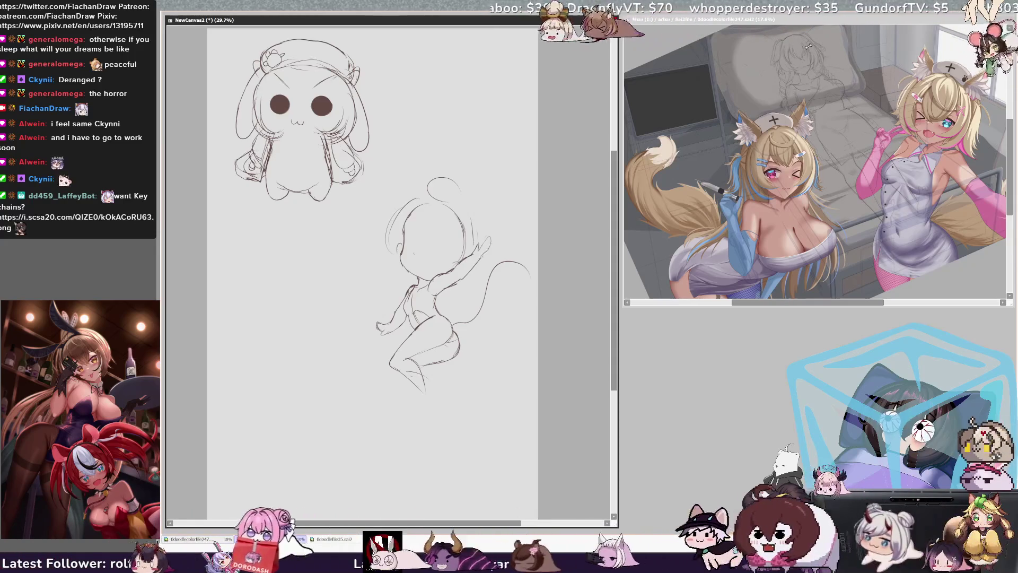
left_click_drag(490, 237, 486, 251)
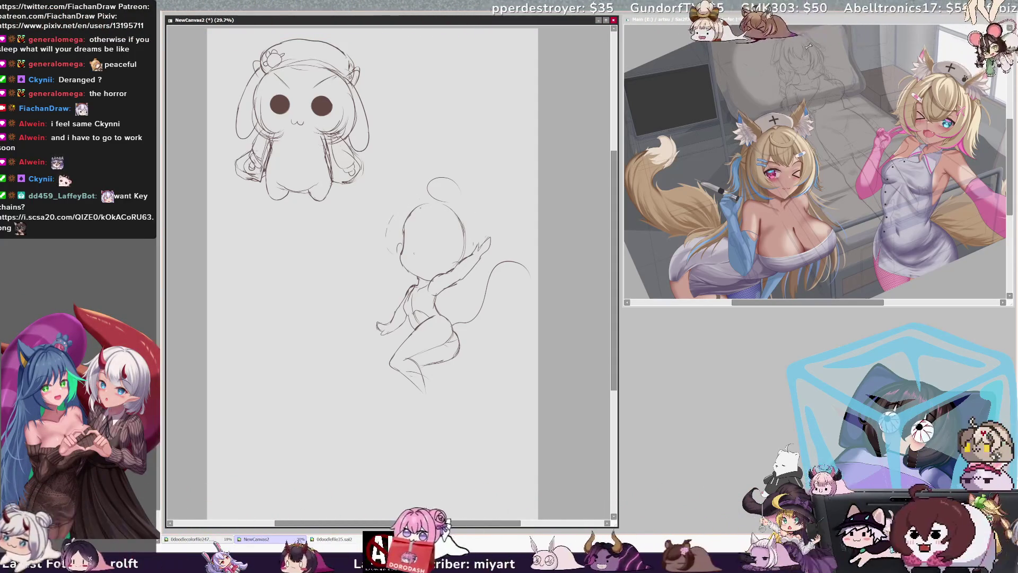
key("h")
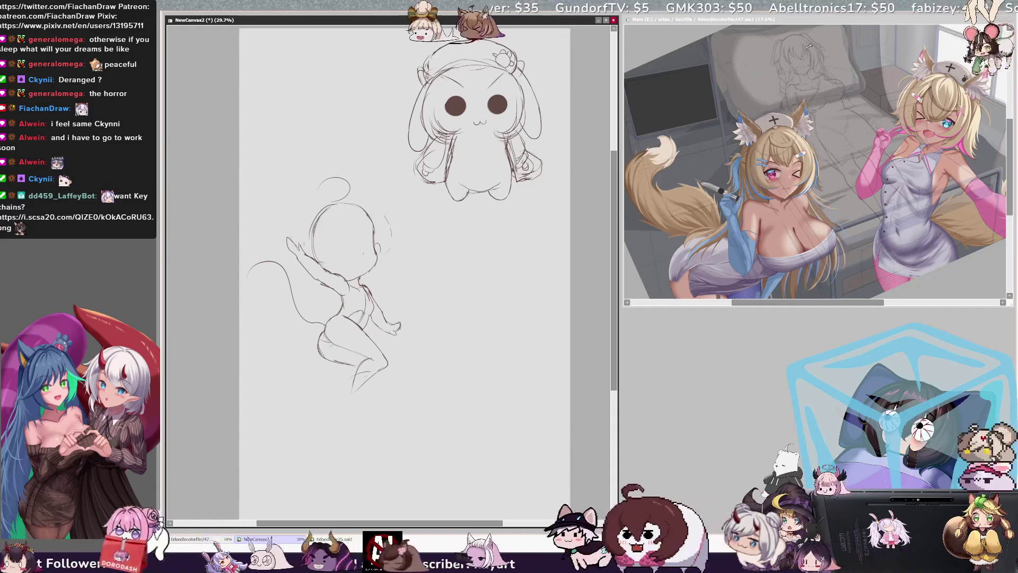
key("ctrl+z")
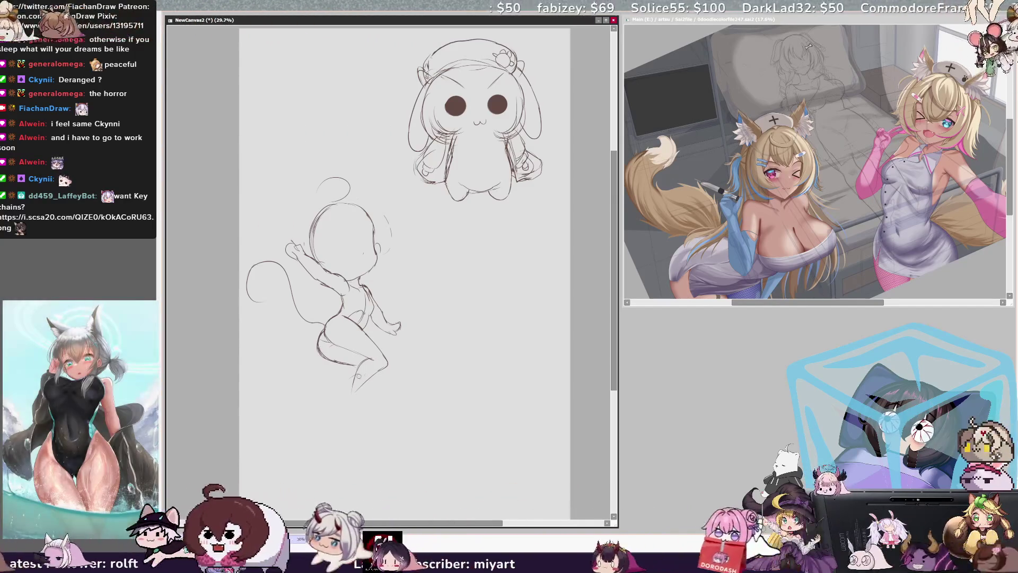
key("h")
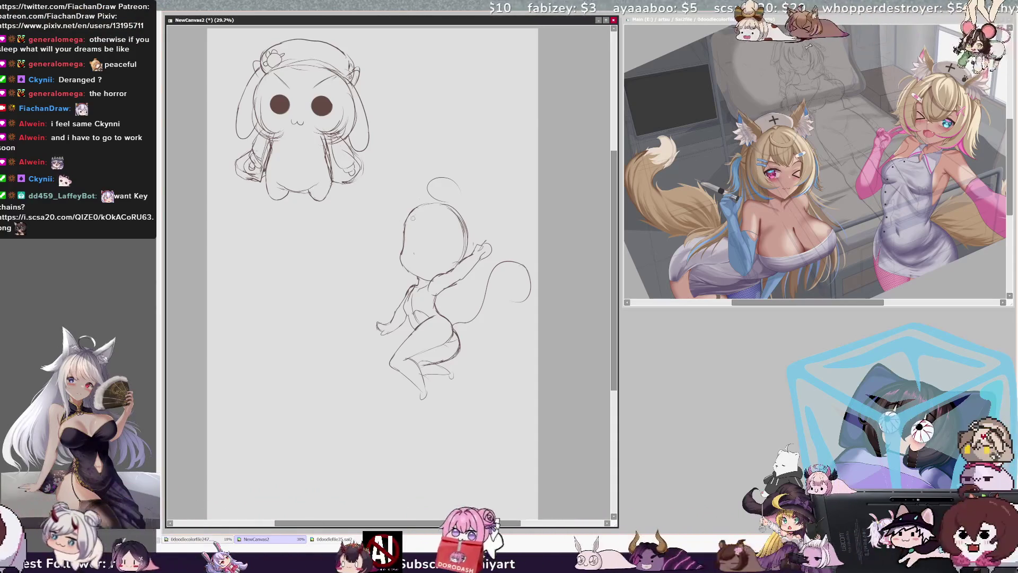
left_click_drag(408, 210, 405, 243)
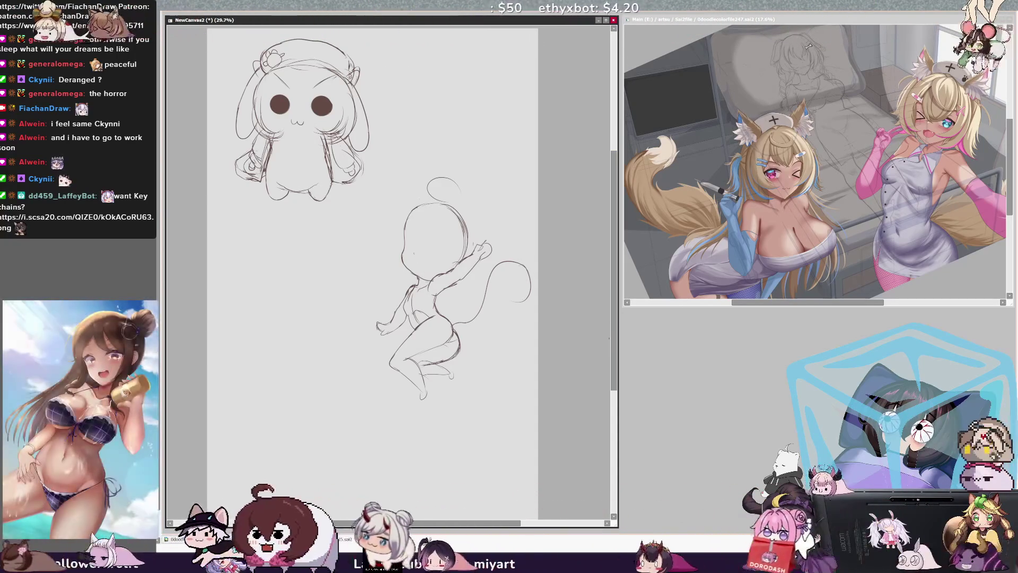
scroll(372, 265, "up", 1)
- Move the tailed chibi sketch up the page and the bunny-hood sketch to the bottom centre
key("h")
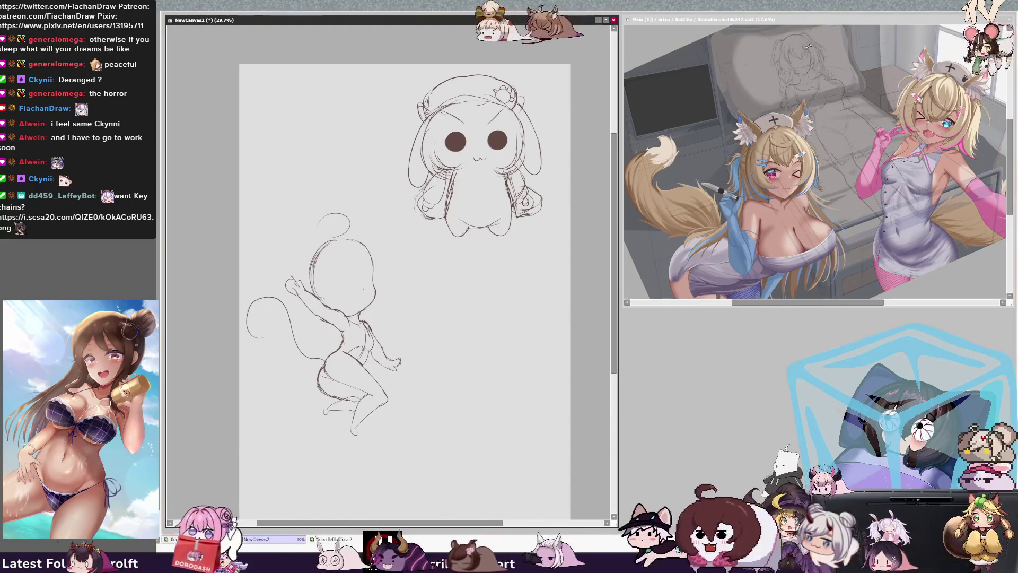
mouse_move(534, 477)
left_mouse_down()
mouse_move(533, 321)
mouse_move(539, 337)
left_mouse_up()
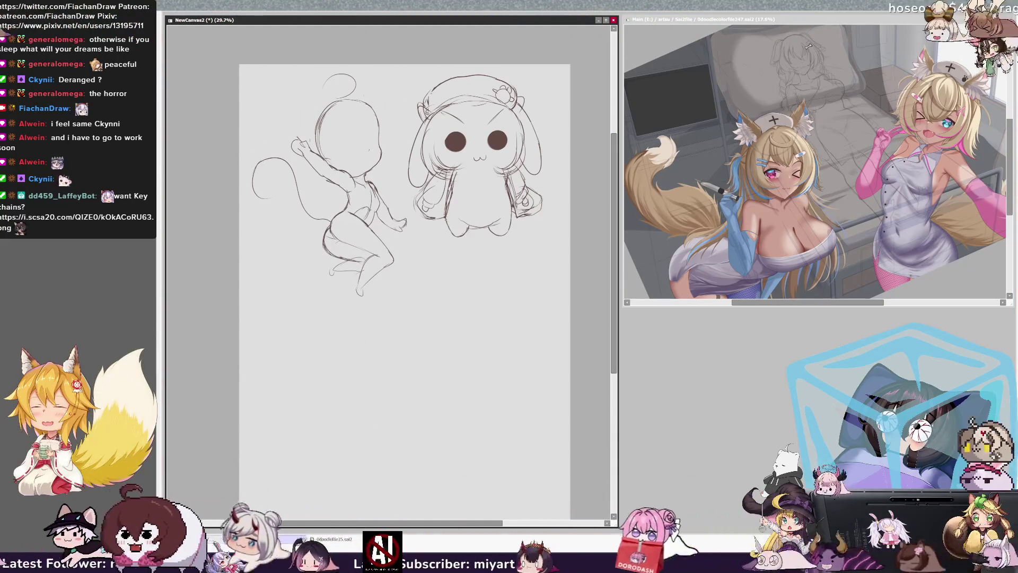
left_click_drag(556, 185, 525, 392)
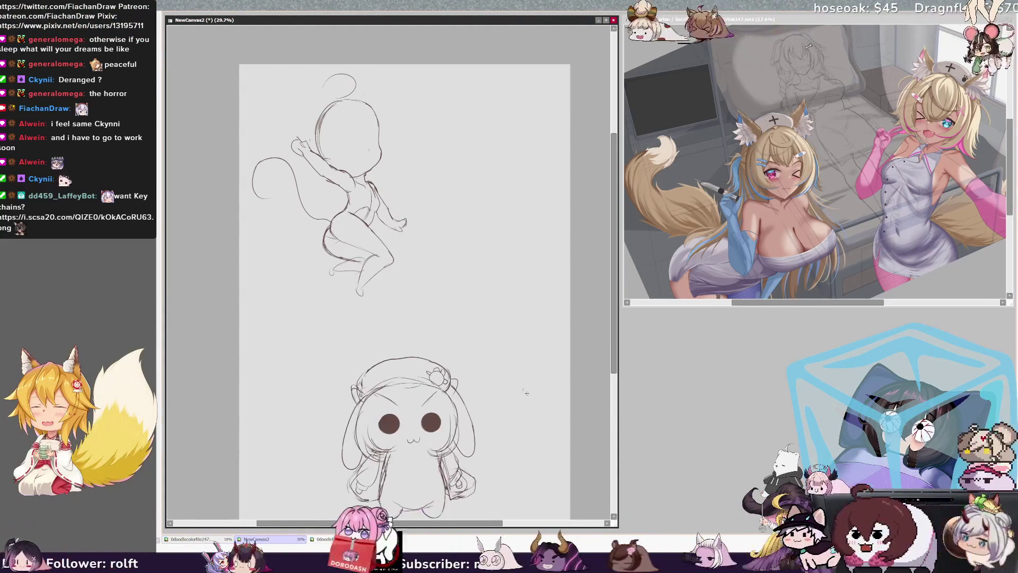
- Rotate the bunny-hood sketch slightly, nudge it into place, and apply the transform
key("ctrl+t")
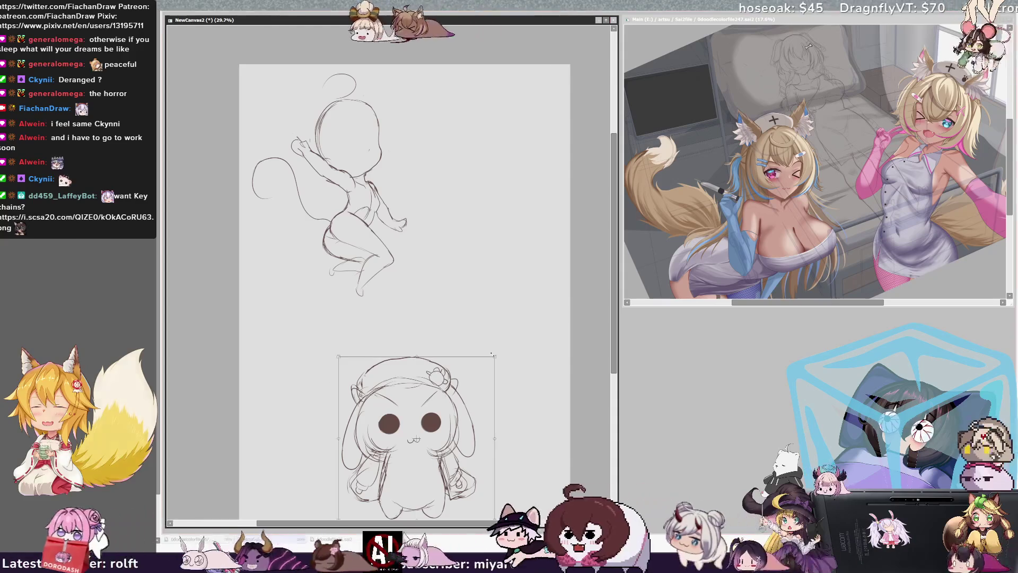
mouse_move(469, 406)
left_mouse_down()
mouse_move(471, 427)
mouse_move(527, 408)
left_mouse_up()
left_click_drag(462, 453, 461, 452)
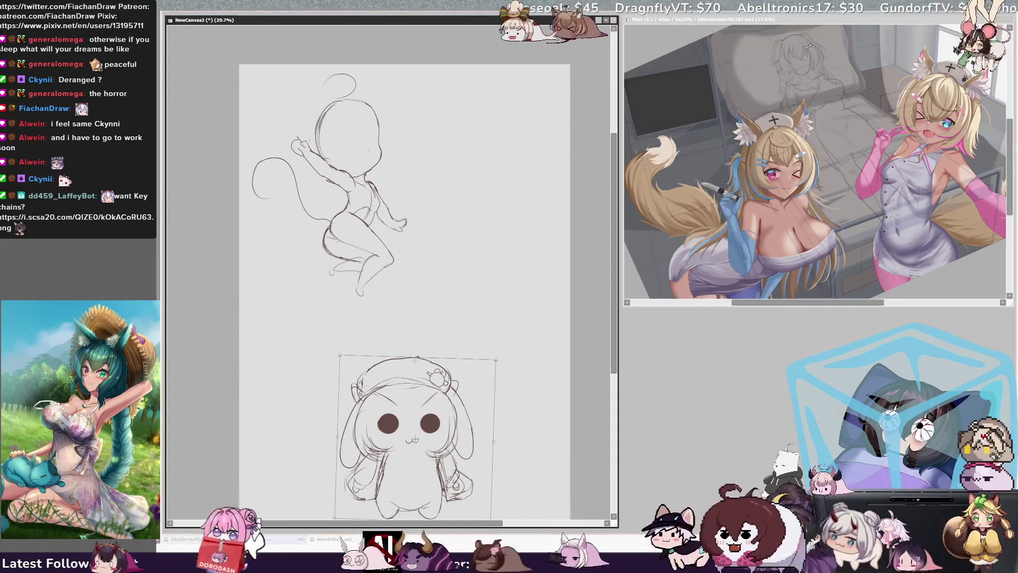
left_click_drag(416, 361, 417, 359)
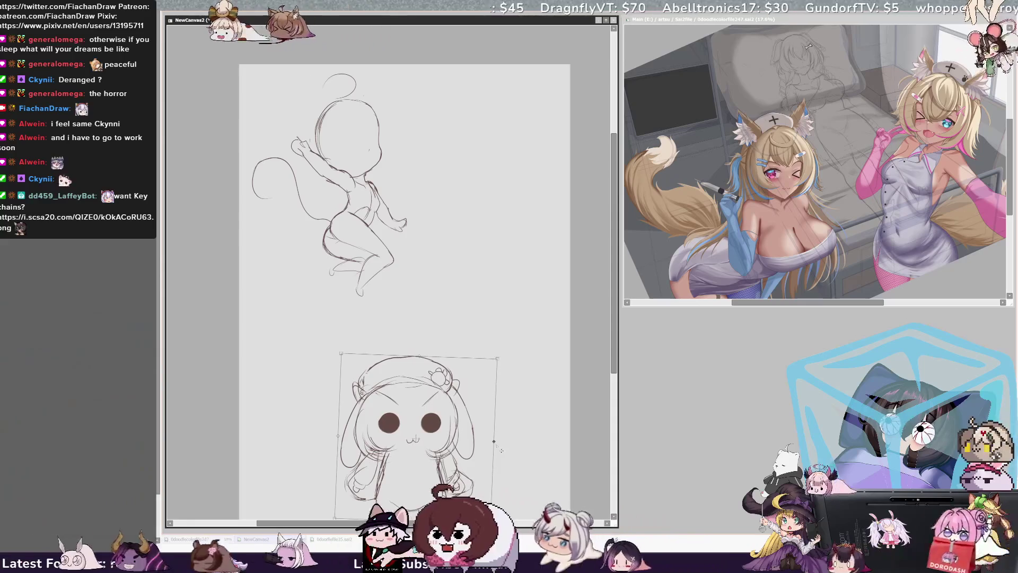
key("Return")
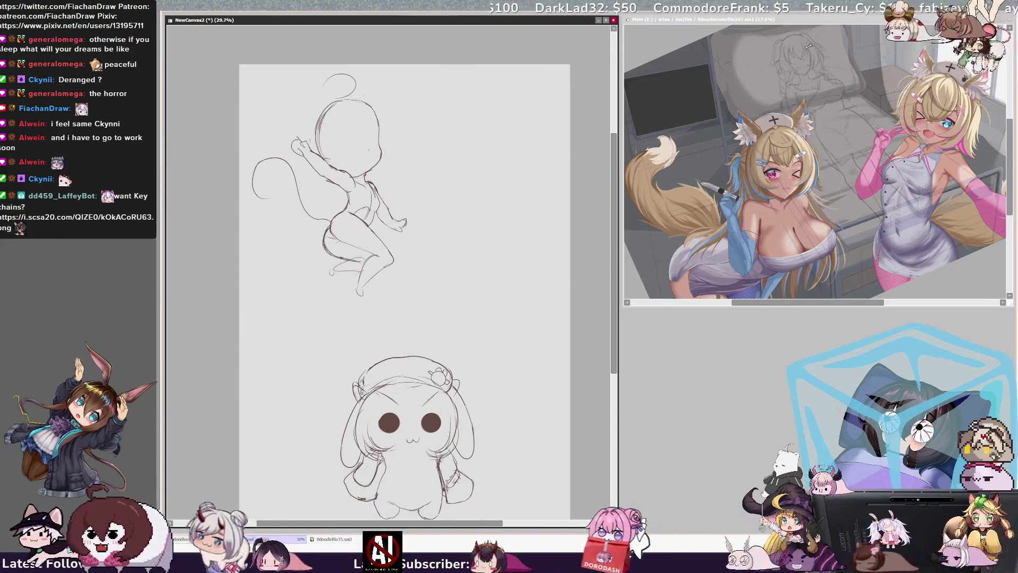
- Mirror the view horizontally to compare both sketches, then return it to normal orientation
key("h")
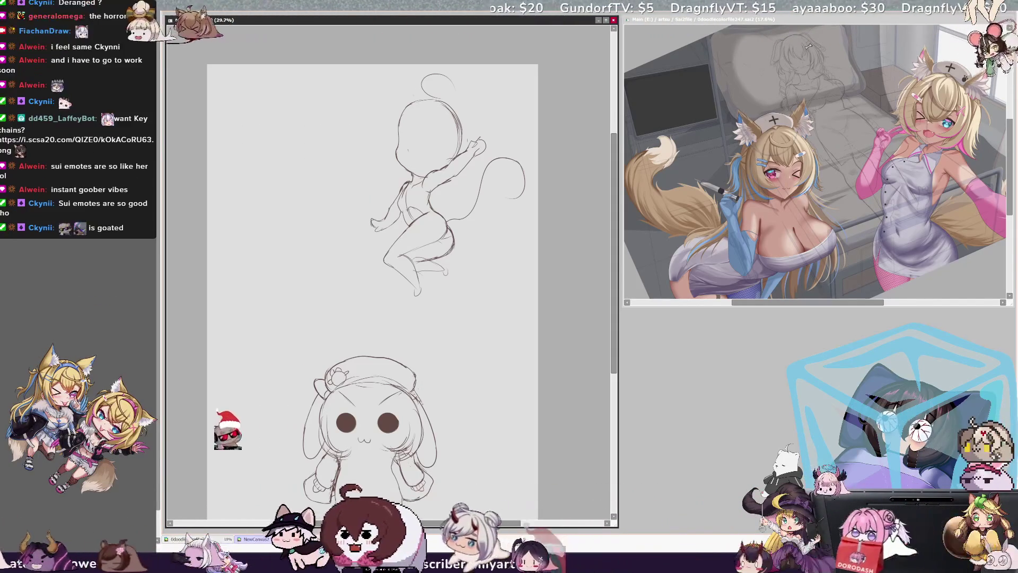
key("h")
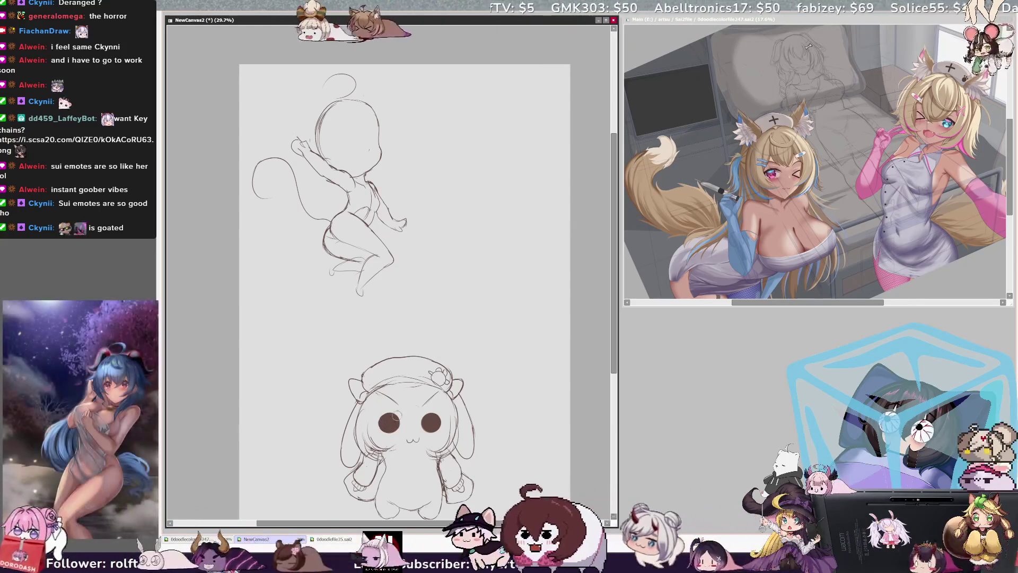
key("h")
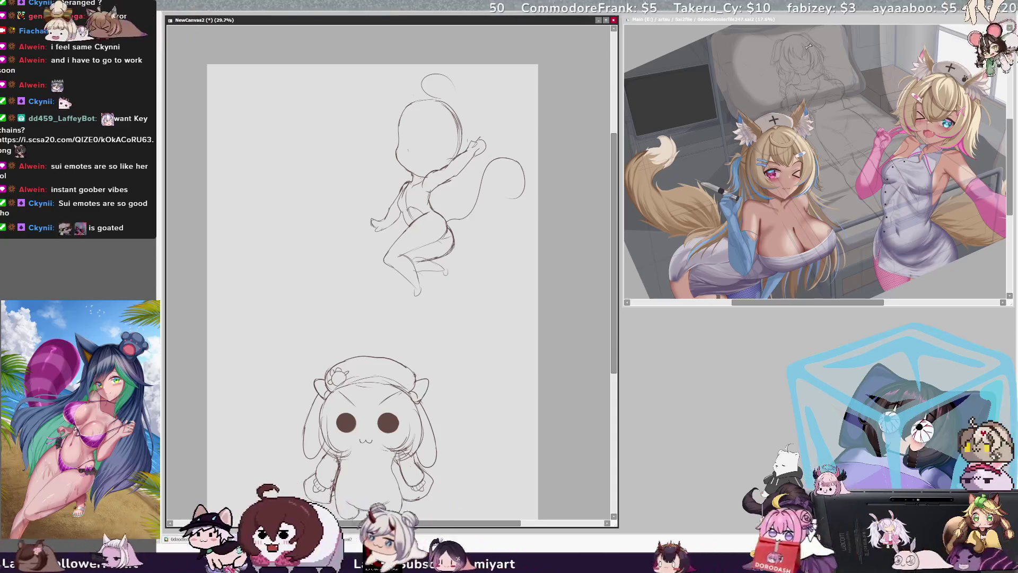
- Move the bunny-hood sketch from the bottom to the top-left, beside the tailed chibi
mouse_move(501, 428)
left_mouse_down()
mouse_move(410, 214)
mouse_move(413, 150)
left_mouse_up()
left_click_drag(446, 305, 449, 303)
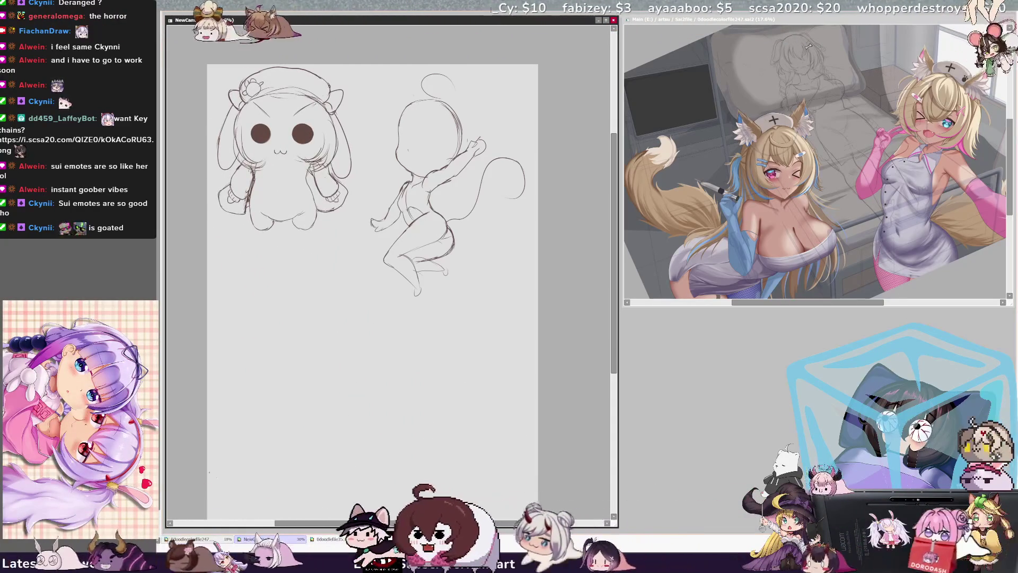
left_click_drag(615, 359, 612, 380)
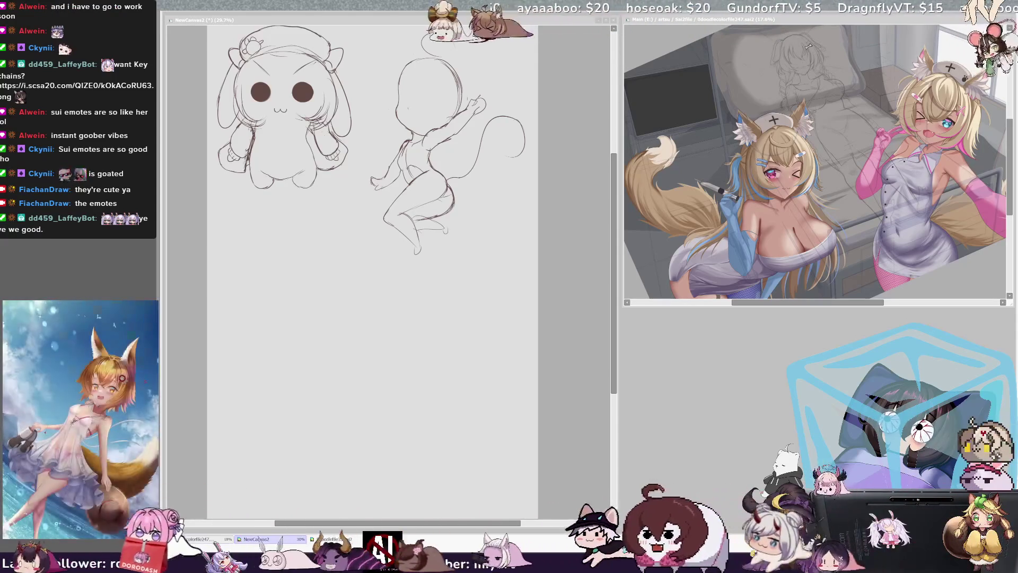
mouse_move(615, 361)
left_mouse_down()
mouse_move(618, 371)
mouse_move(617, 360)
left_mouse_up()
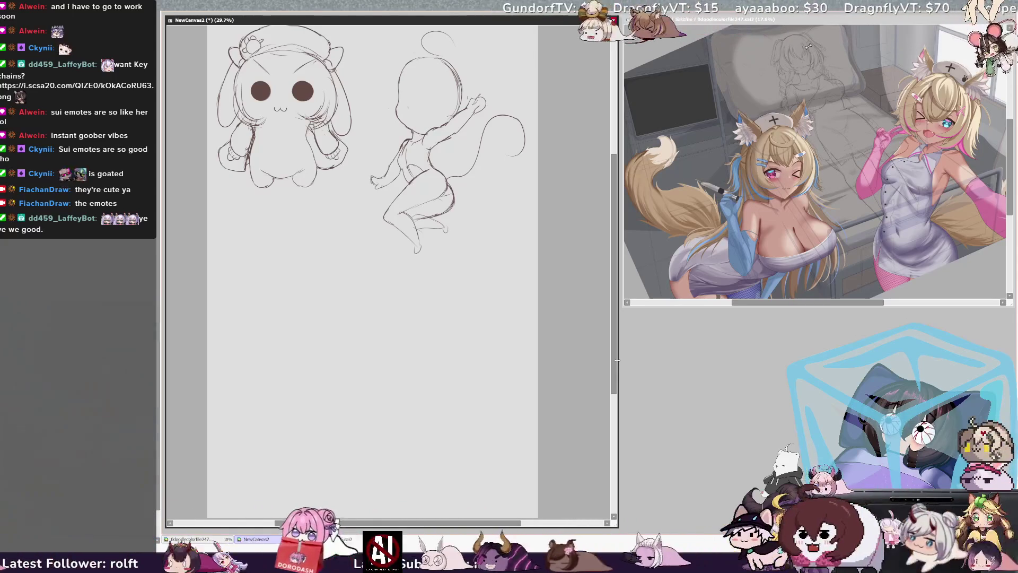
left_click_drag(615, 386, 615, 381)
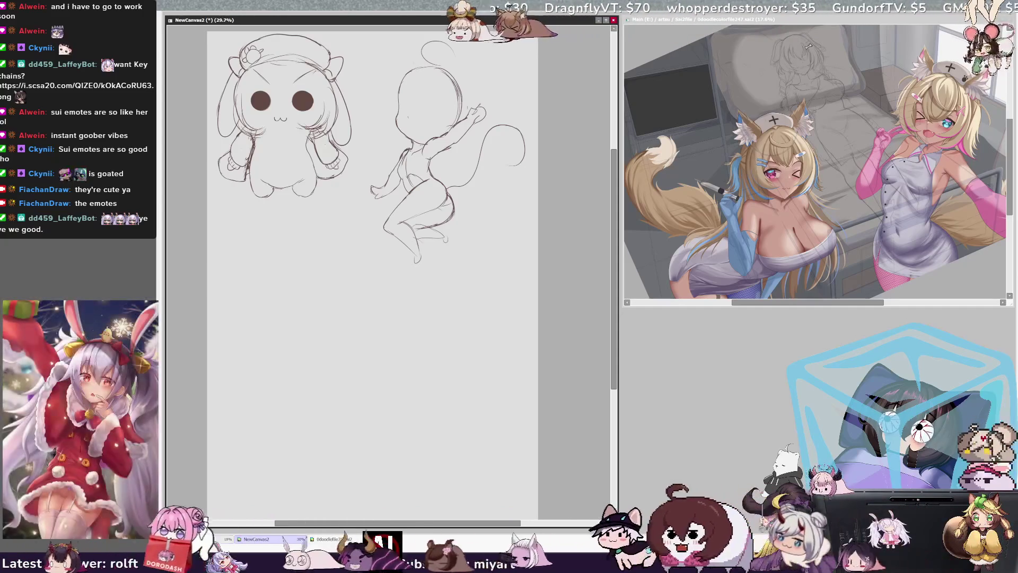
- Paint light blue over the left chibi's face, around the mouth, and up into the hood
mouse_move(273, 81)
left_mouse_down()
mouse_move(293, 130)
mouse_move(259, 85)
mouse_move(278, 132)
left_mouse_up()
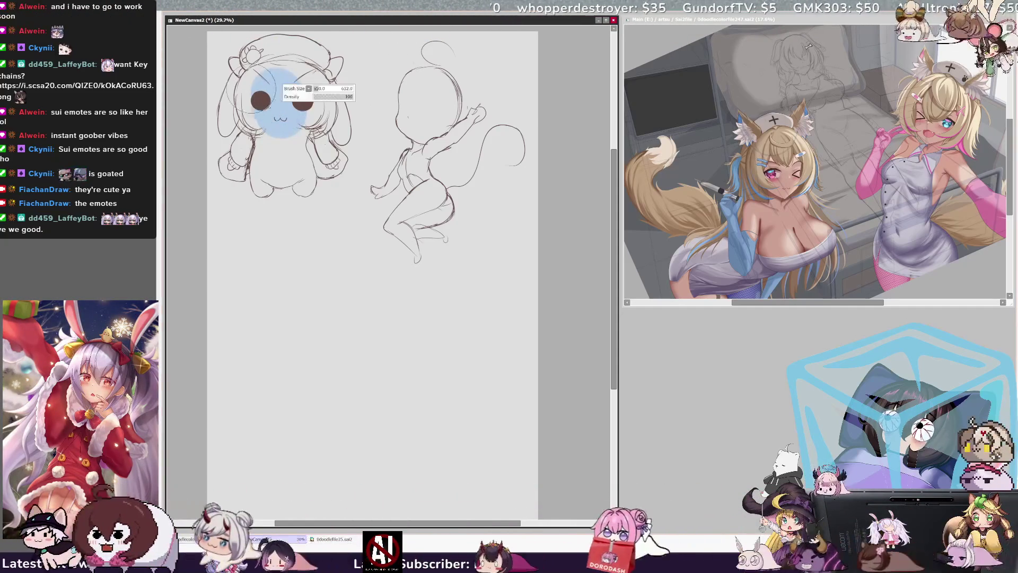
left_click_drag(238, 103, 273, 137)
mouse_move(313, 79)
left_mouse_down()
mouse_move(249, 59)
mouse_move(277, 47)
mouse_move(317, 106)
mouse_move(307, 130)
left_mouse_up()
mouse_move(295, 64)
left_mouse_down()
mouse_move(281, 66)
mouse_move(328, 72)
mouse_move(337, 138)
left_mouse_up()
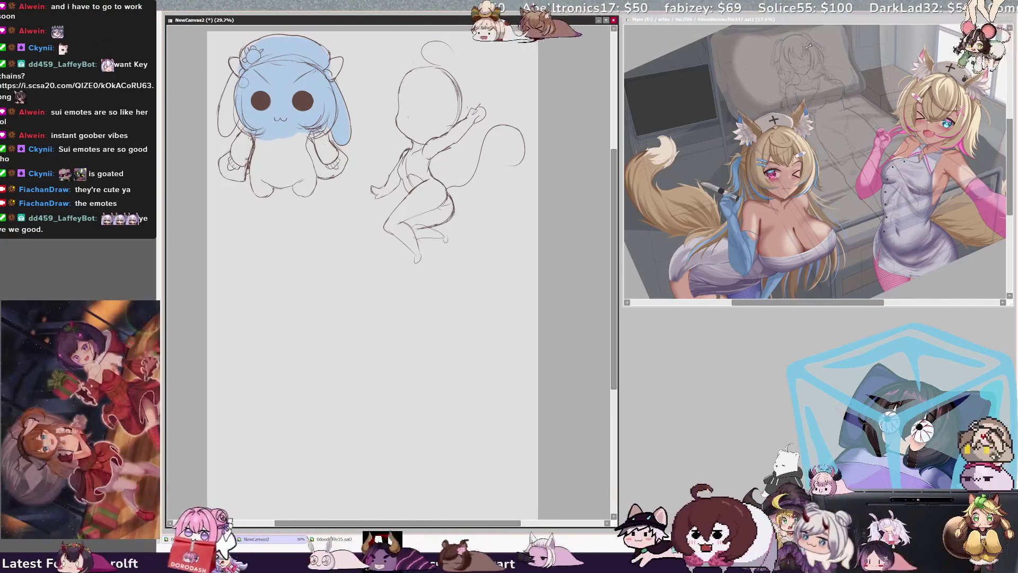
mouse_move(226, 84)
left_mouse_down()
mouse_move(225, 134)
mouse_move(262, 141)
mouse_move(256, 165)
mouse_move(273, 183)
left_mouse_up()
- Fill the chibi's body light blue, resize the brush, and undo the stray mark under the mouth
mouse_move(284, 139)
left_mouse_down()
mouse_move(286, 186)
mouse_move(273, 174)
mouse_move(311, 192)
mouse_move(309, 135)
left_mouse_up()
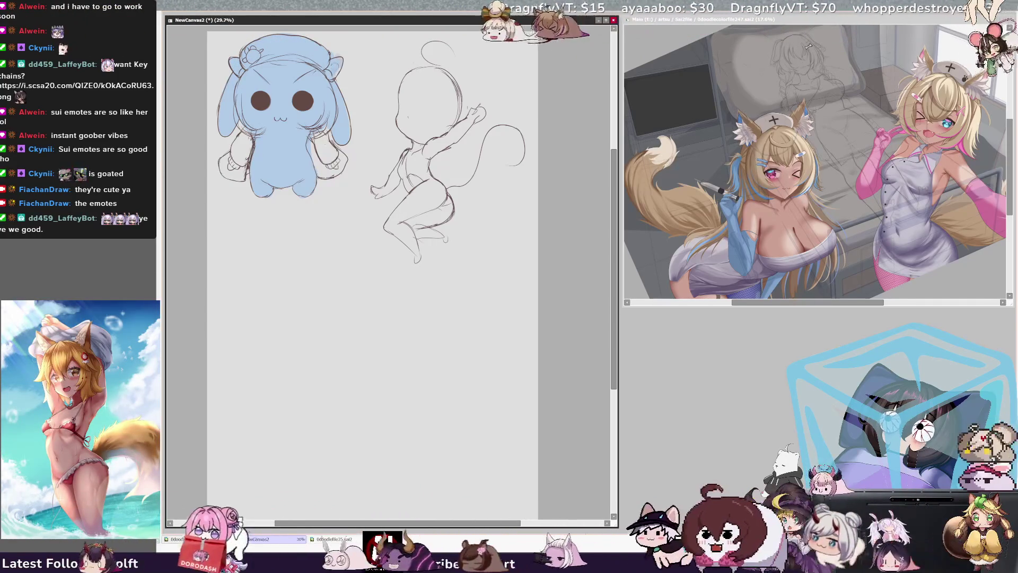
key("bracketright")
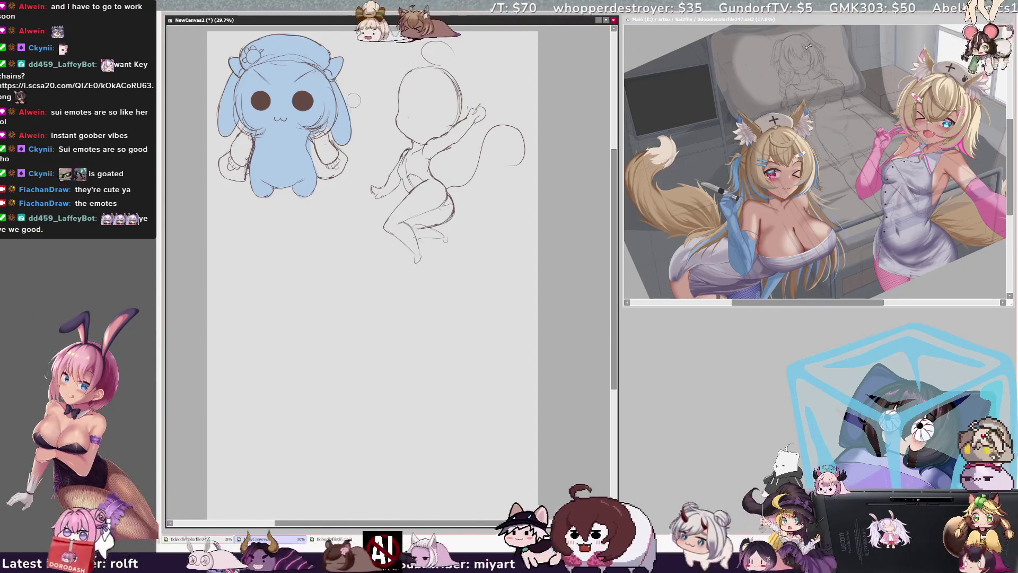
key("ctrl+z")
key("ctrl+z")
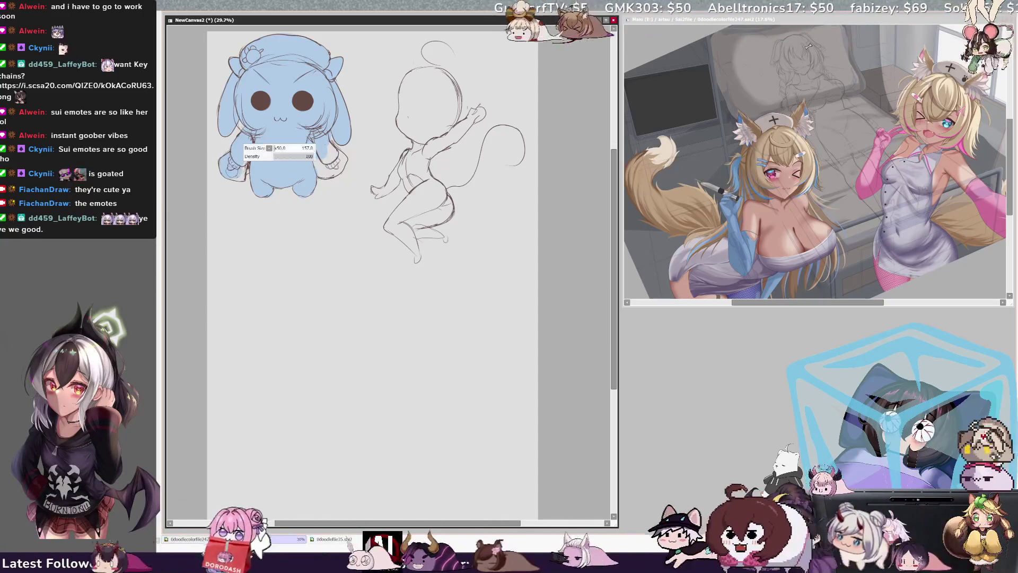
- Touch up the light-blue fill along the chibi's lower-left foot
left_click_drag(233, 174, 252, 176)
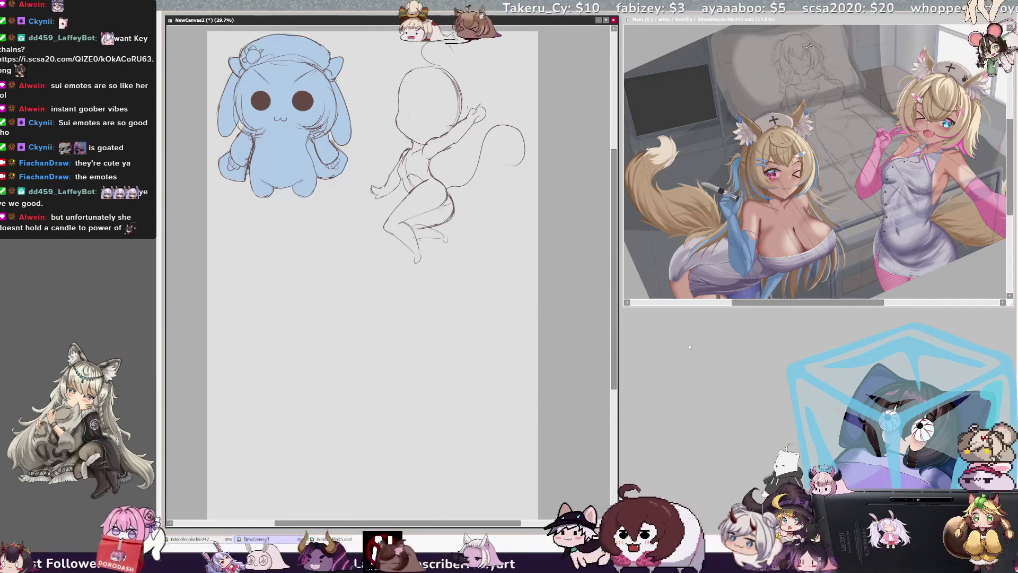
left_click_drag(503, 523, 501, 523)
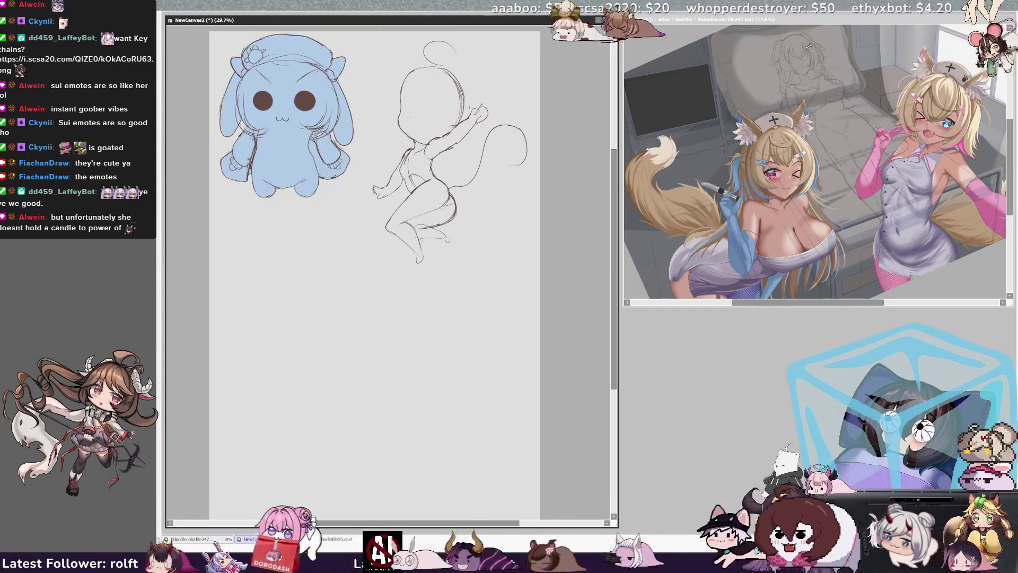
key("ctrl+t")
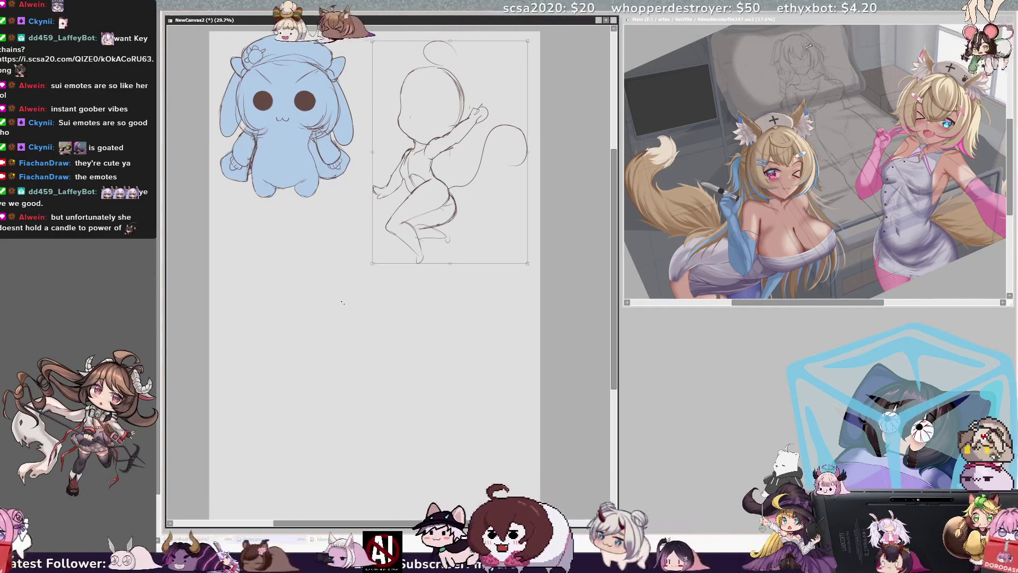
- Cancel the transform on the right figure, discard trial lines, and start a curved stroke below
key("Return")
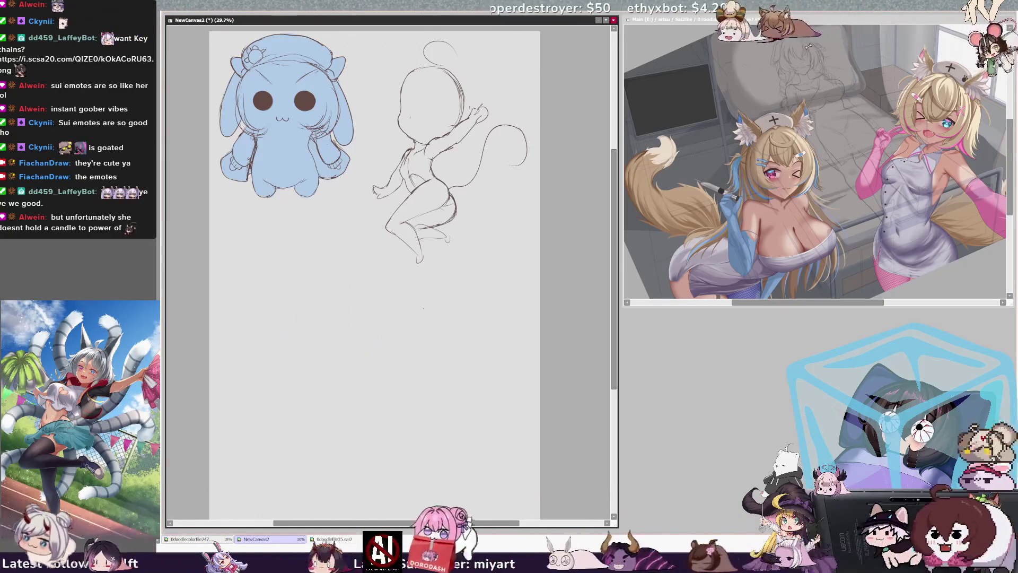
mouse_move(390, 412)
left_mouse_down()
mouse_move(466, 416)
mouse_move(501, 399)
left_mouse_up()
key("Delete")
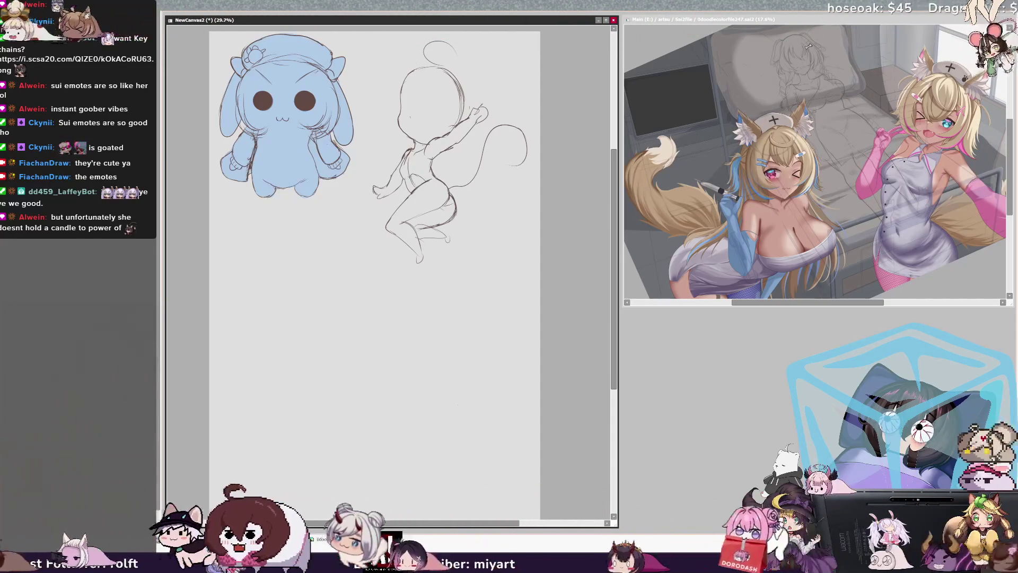
mouse_move(339, 263)
left_mouse_down()
mouse_move(304, 338)
mouse_move(342, 291)
left_mouse_up()
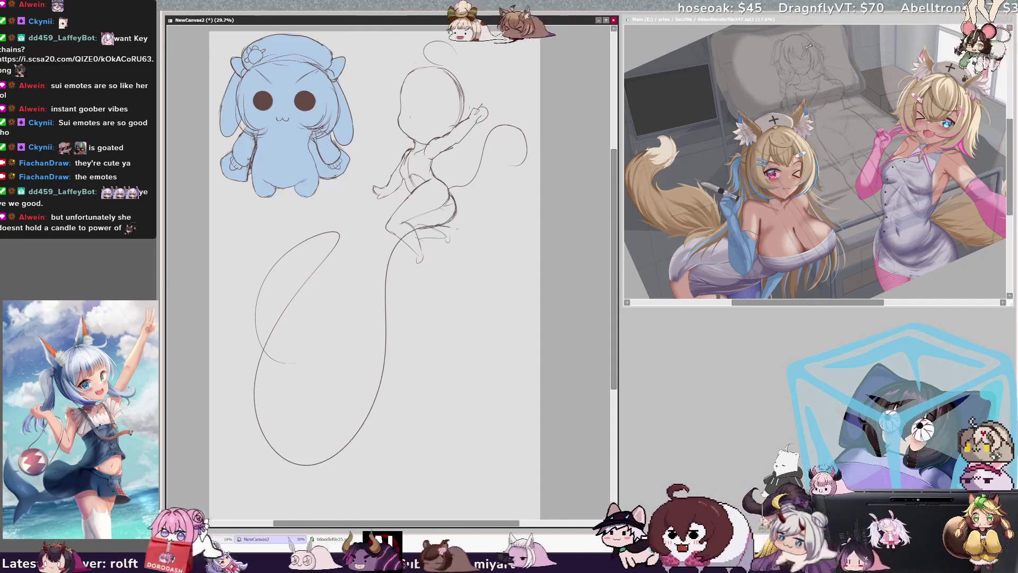
- Undo the loop, then draw and undo an arc and zigzag strokes, leaving the lower page blank
key("ctrl+z")
key("ctrl+z")
mouse_move(363, 263)
left_mouse_down()
mouse_move(307, 339)
mouse_move(433, 330)
left_mouse_up()
key("ctrl+z")
key("ctrl+z")
mouse_move(246, 392)
left_mouse_down()
mouse_move(234, 340)
mouse_move(273, 334)
mouse_move(466, 328)
mouse_move(490, 374)
left_mouse_up()
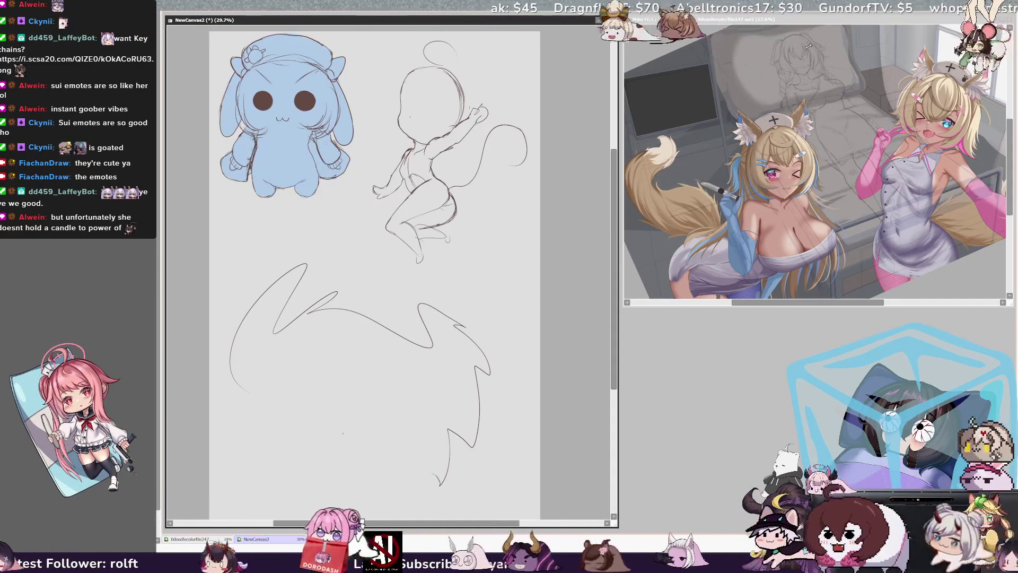
key("ctrl+z")
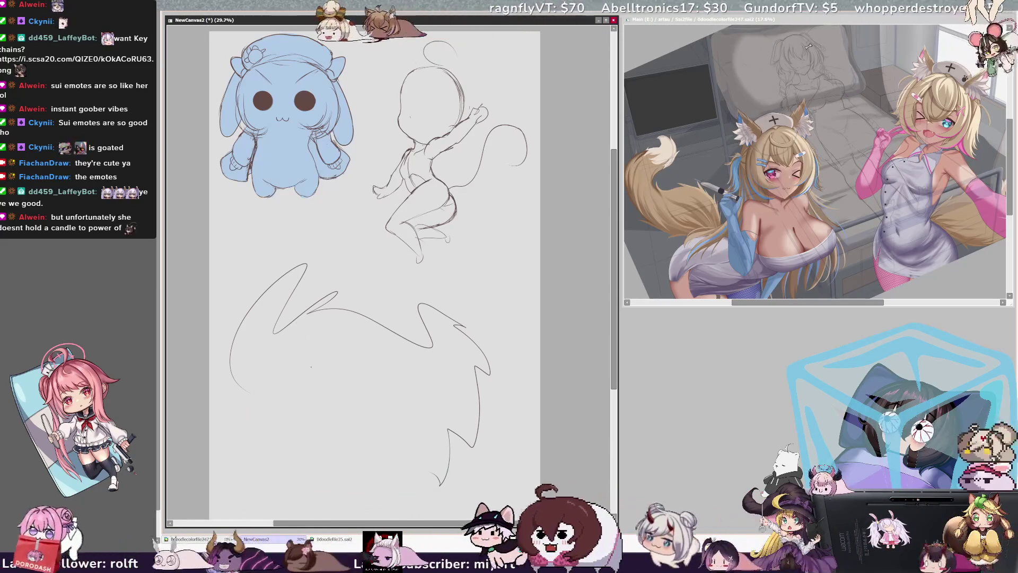
key("ctrl+z")
key("ctrl+z")
key("ctrl+z")
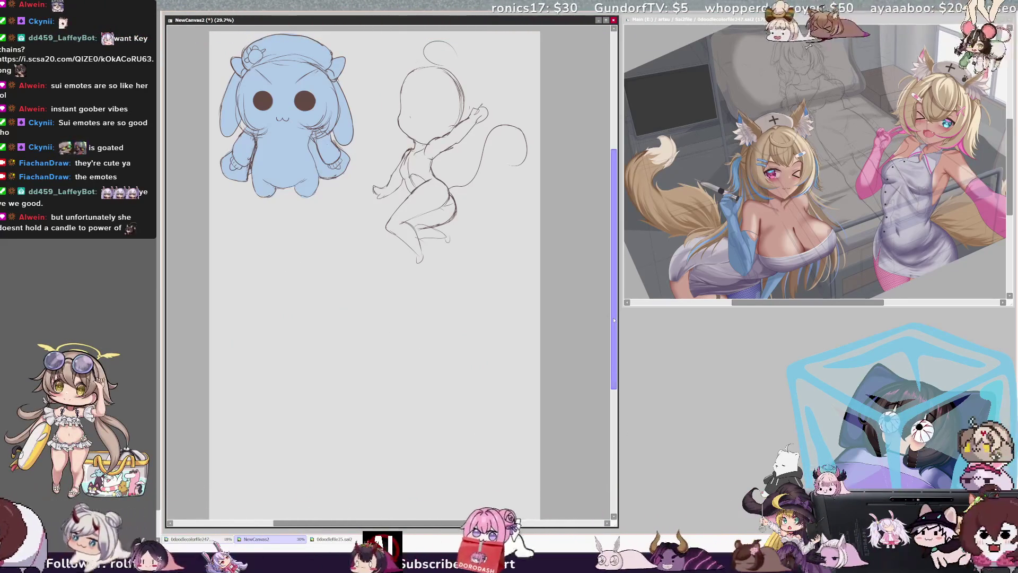
left_click_drag(510, 523, 508, 524)
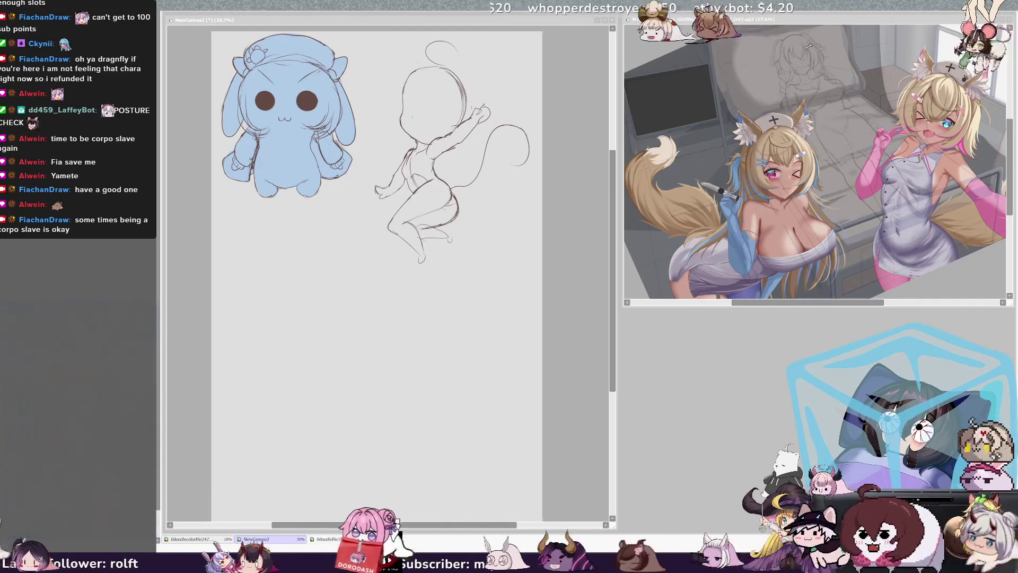
left_click_drag(611, 323, 610, 331)
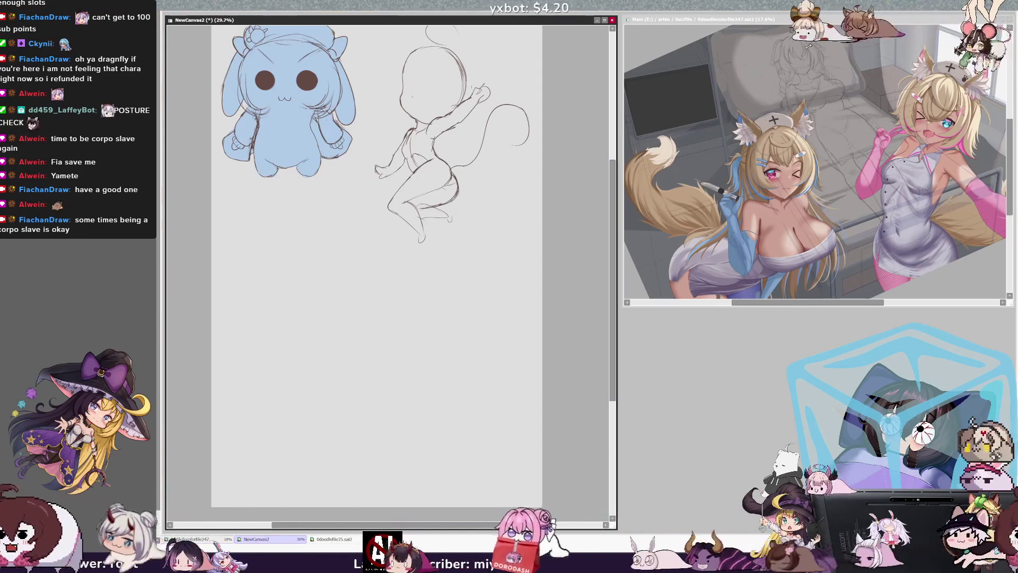
left_click_drag(614, 305, 614, 300)
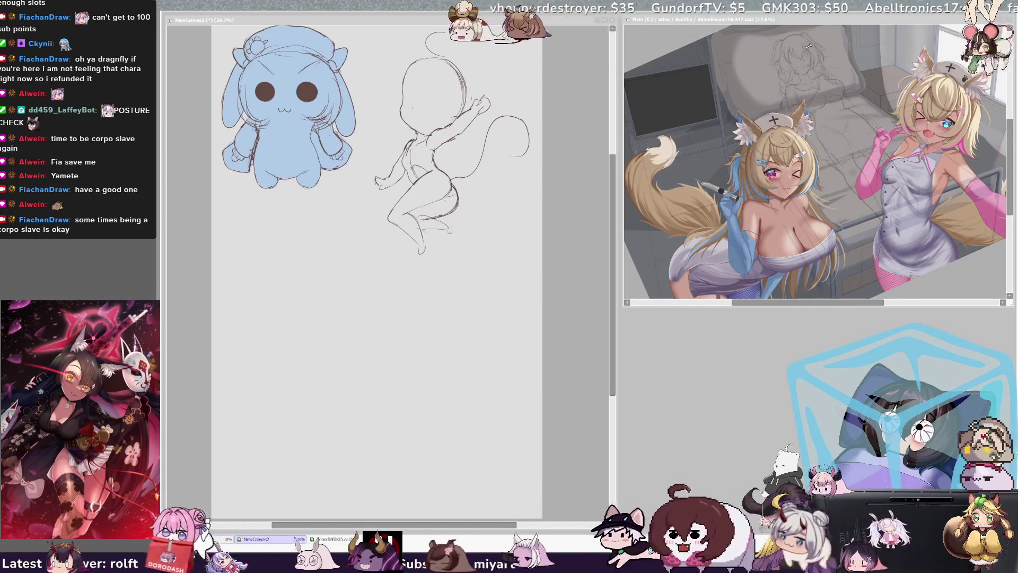
key("alt+Tab")
scroll(377, 365, "down", 1)
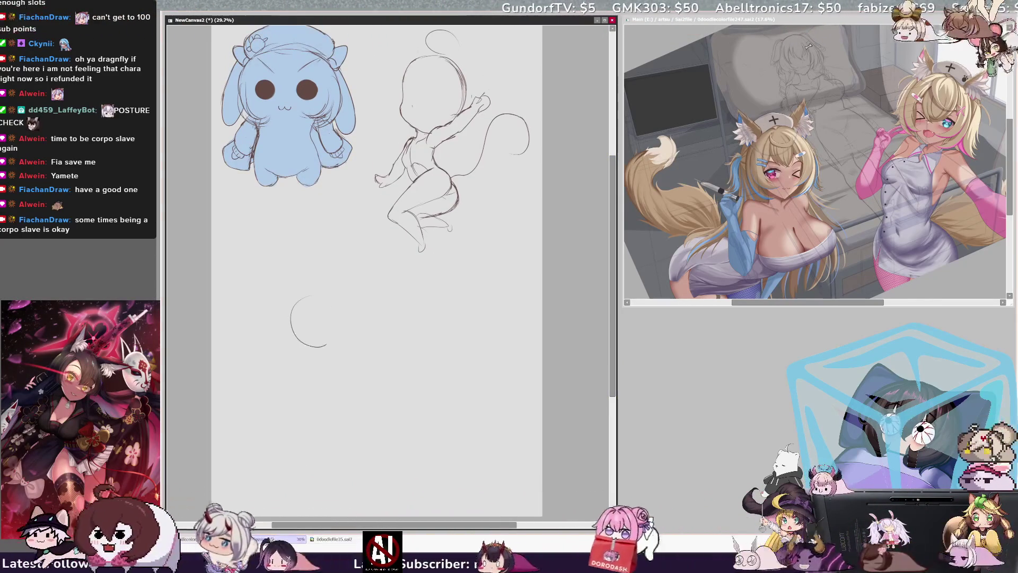
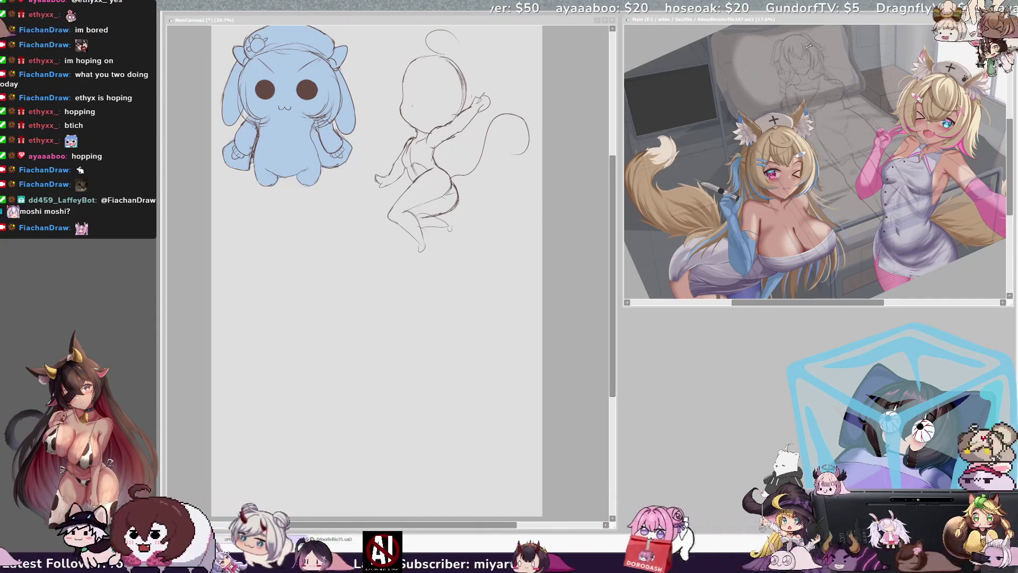
- Sketch trial curves below the chibi figure, undoing the long lower curve
left_click(411, 232)
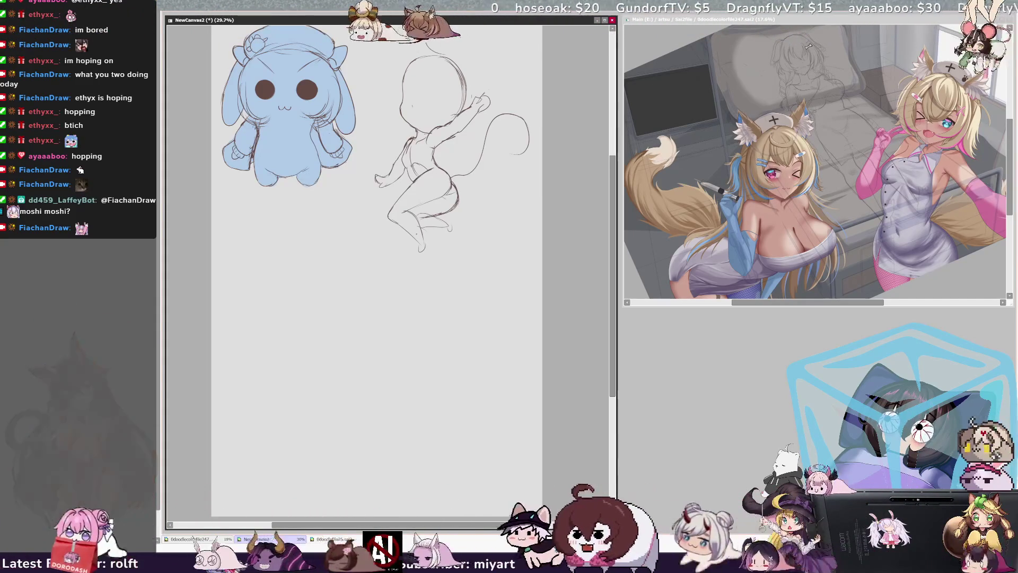
mouse_move(446, 284)
left_mouse_down()
mouse_move(413, 301)
mouse_move(370, 362)
left_mouse_up()
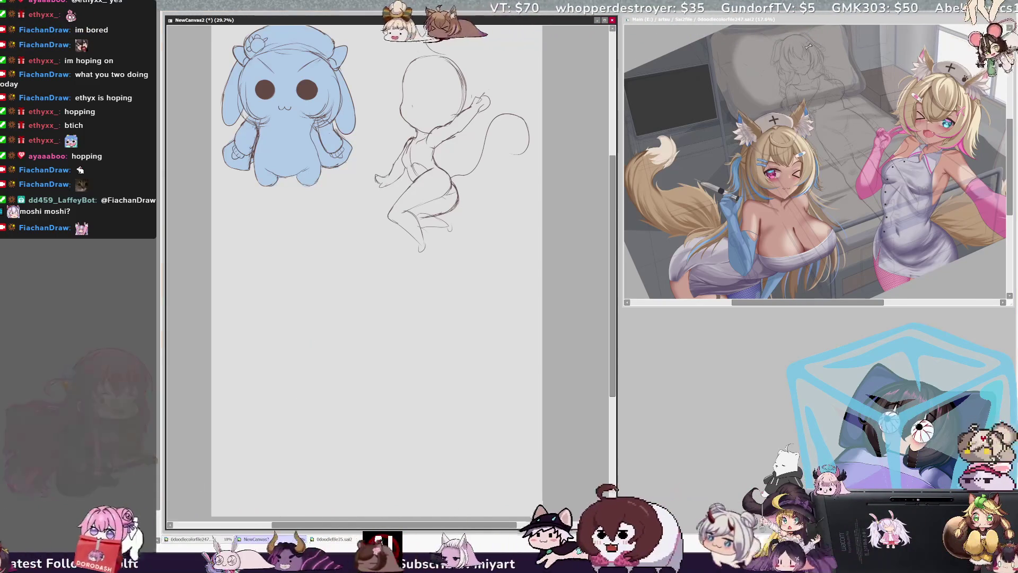
left_click_drag(360, 244, 269, 423)
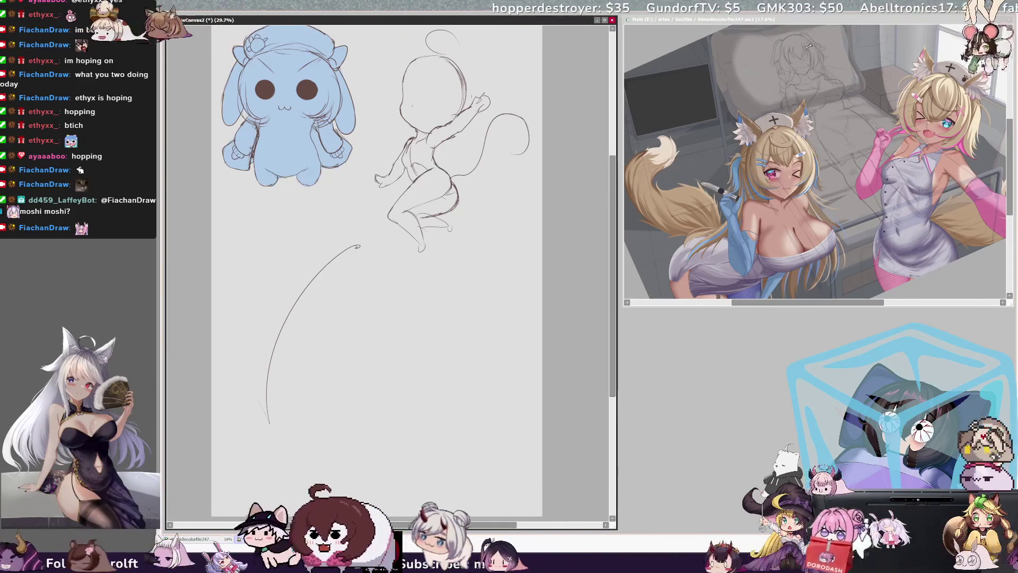
key("ctrl+z")
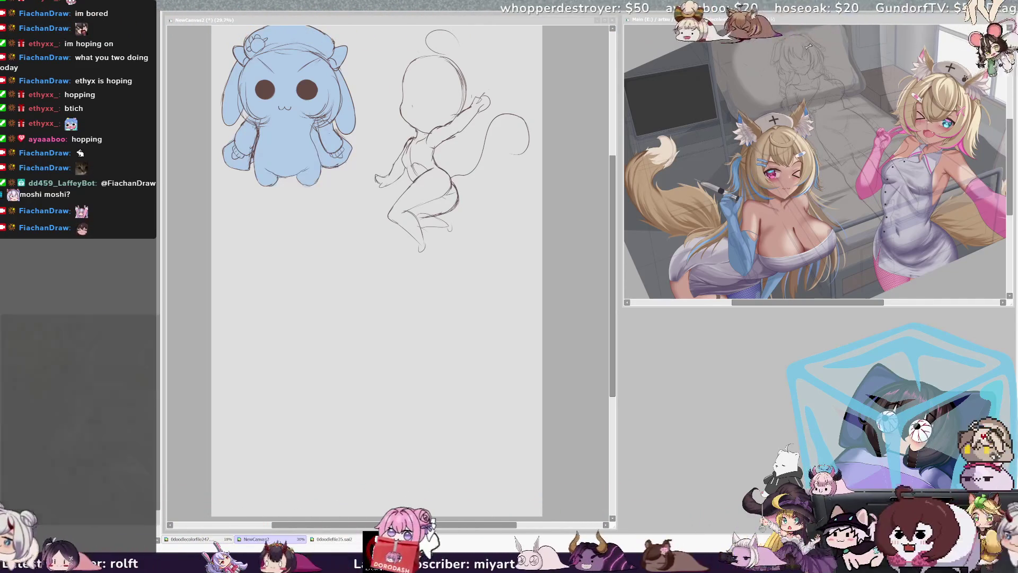
- Draw the sofa back's top edge, its arc toward the left, and the right side line
left_click(456, 322)
left_click_drag(290, 306, 358, 298)
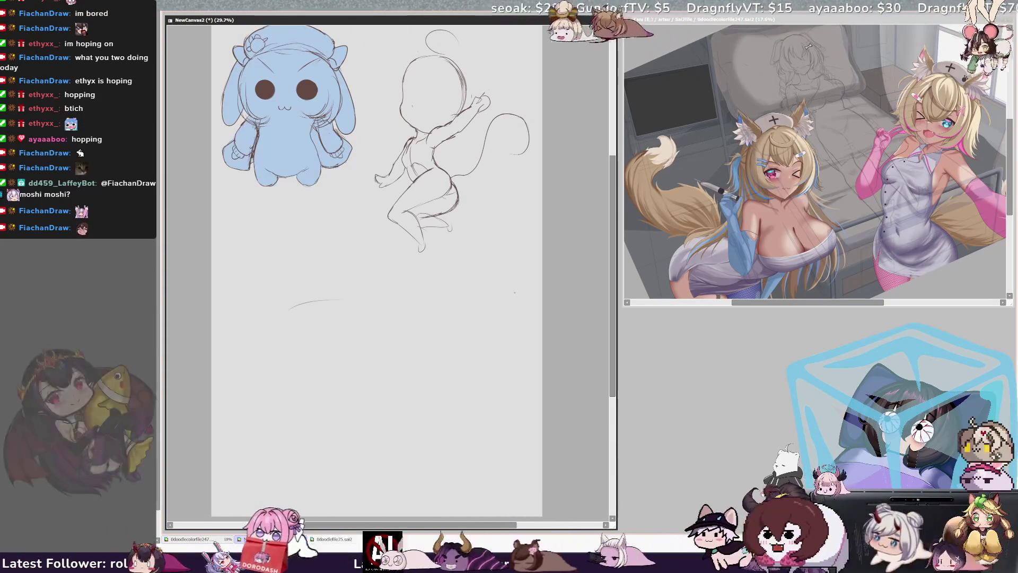
left_click_drag(432, 286, 521, 300)
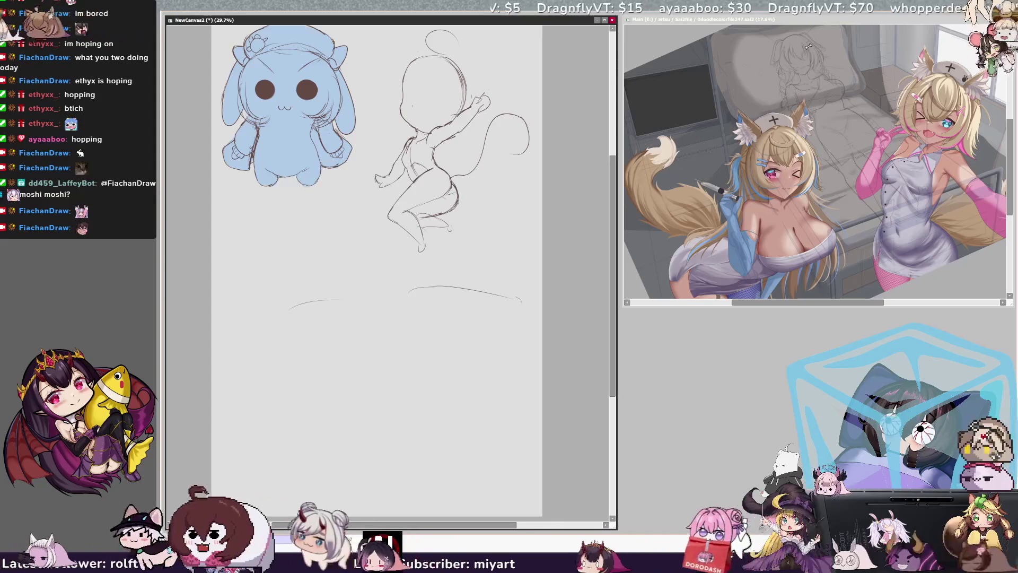
left_click_drag(523, 339, 524, 354)
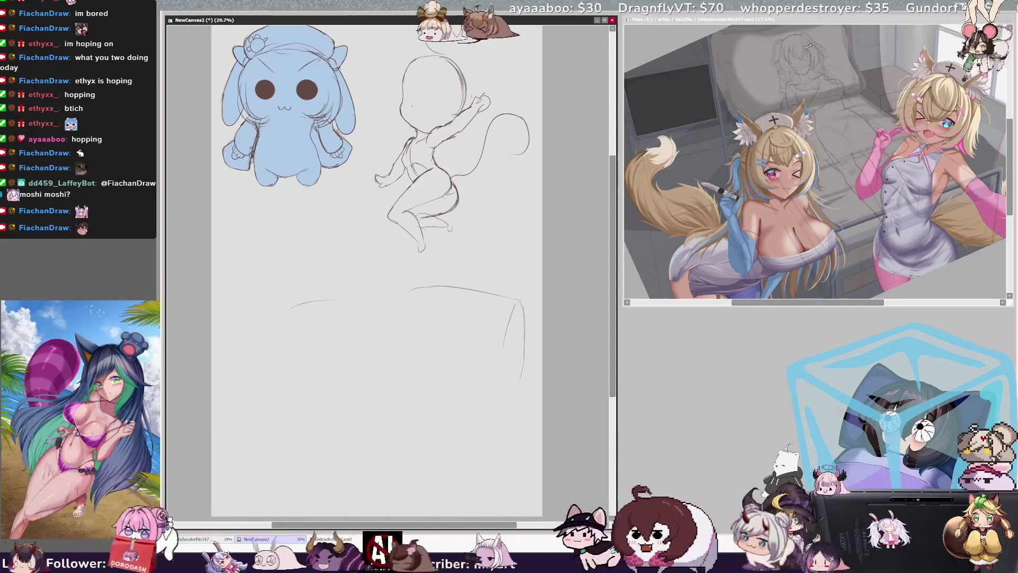
mouse_move(410, 289)
left_mouse_down()
mouse_move(249, 309)
mouse_move(239, 335)
left_mouse_up()
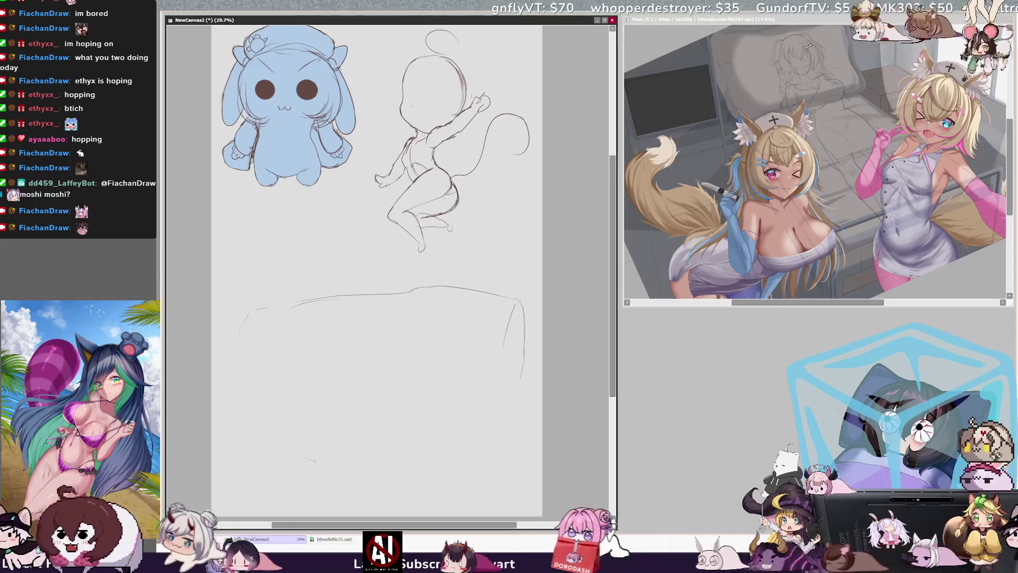
- Add the armrest edge and seat front line, undoing the stray base and lower strokes
mouse_move(411, 290)
left_mouse_down()
mouse_move(411, 369)
mouse_move(264, 414)
left_mouse_up()
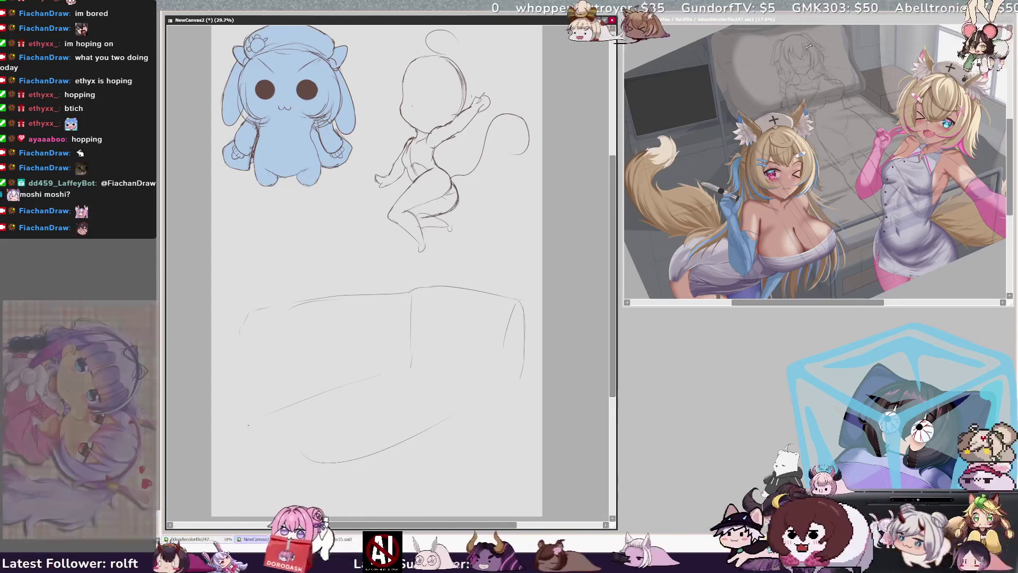
left_click_drag(411, 368, 453, 372)
key("ctrl+z")
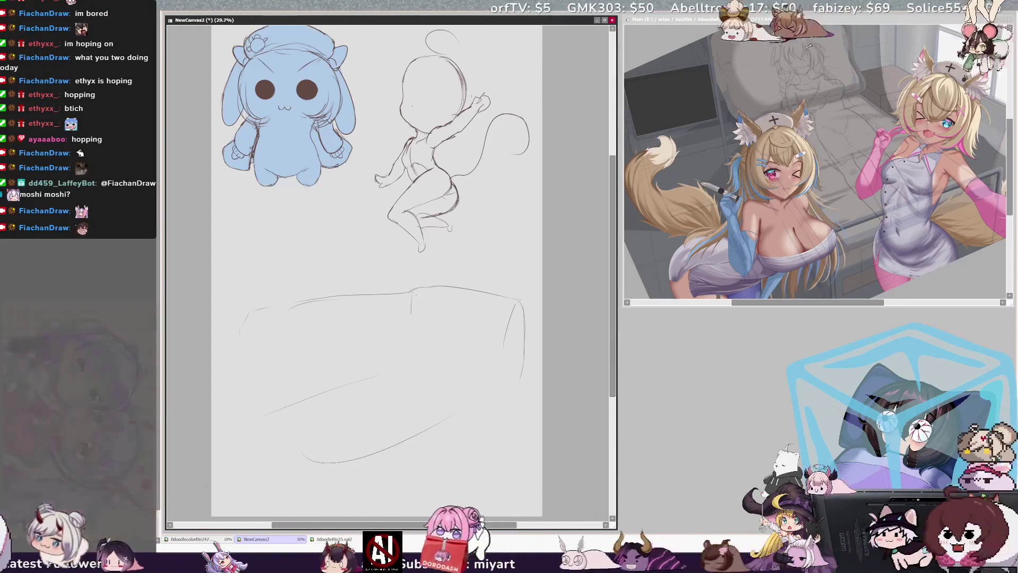
mouse_move(407, 360)
left_mouse_down()
mouse_move(243, 422)
mouse_move(304, 473)
left_mouse_up()
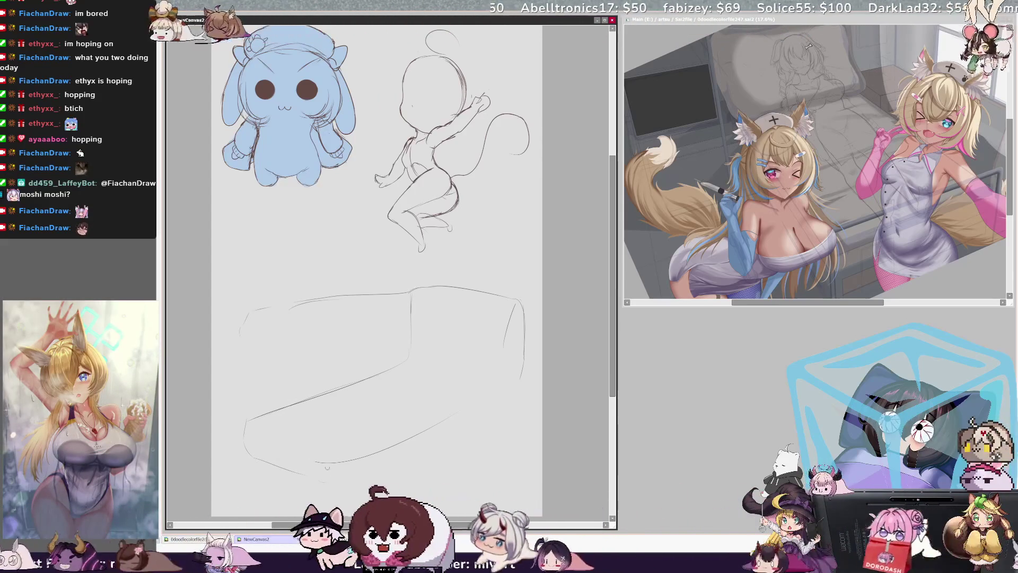
key("ctrl+z")
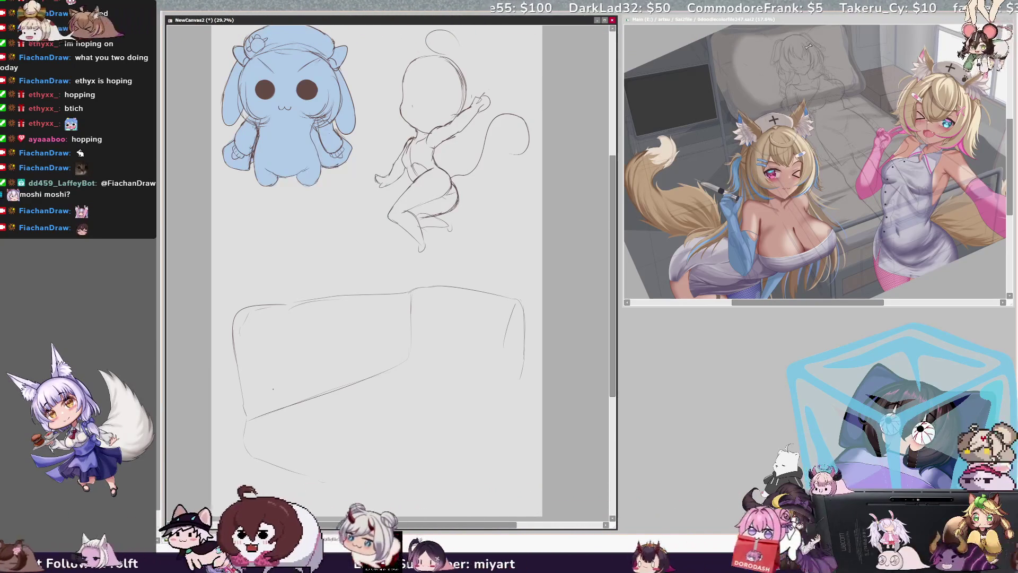
- Sketch the seat cushion's front edge and the sofa's front-right corner lines
left_click_drag(223, 398, 390, 420)
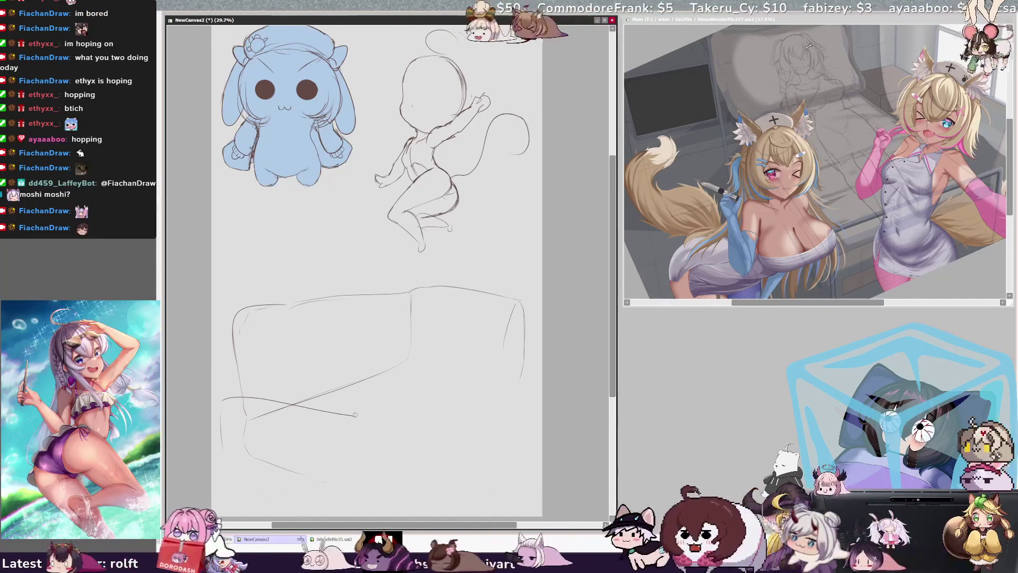
left_click_drag(346, 413, 344, 474)
left_click_drag(359, 421, 360, 470)
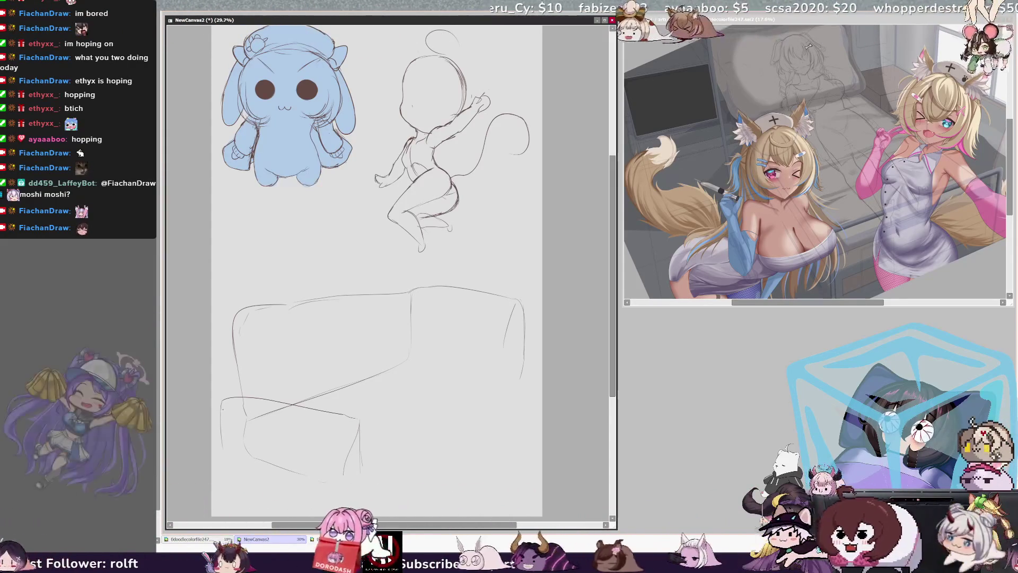
left_click_drag(349, 435, 338, 483)
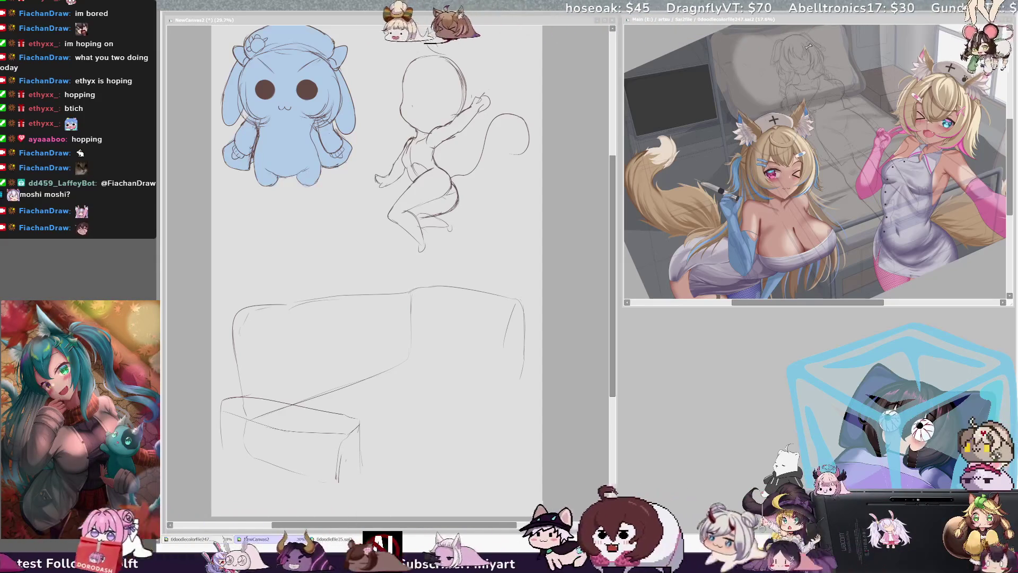
- Add a rounded cushion on the seat, an armrest front edge and a back line, undoing the last stroke
left_click(414, 383)
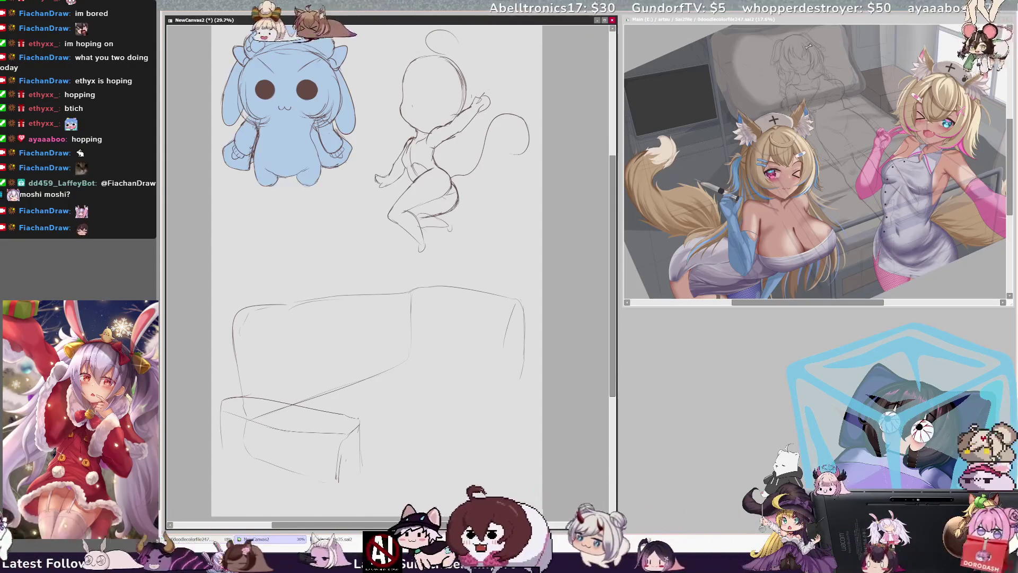
left_click_drag(344, 360, 362, 401)
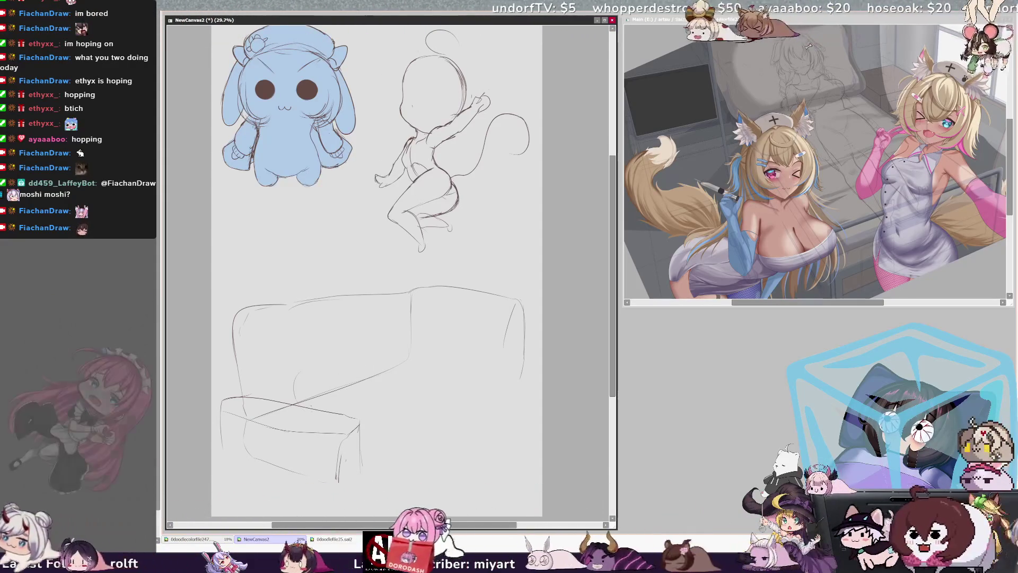
mouse_move(318, 362)
left_mouse_down()
mouse_move(355, 394)
mouse_move(342, 395)
left_mouse_up()
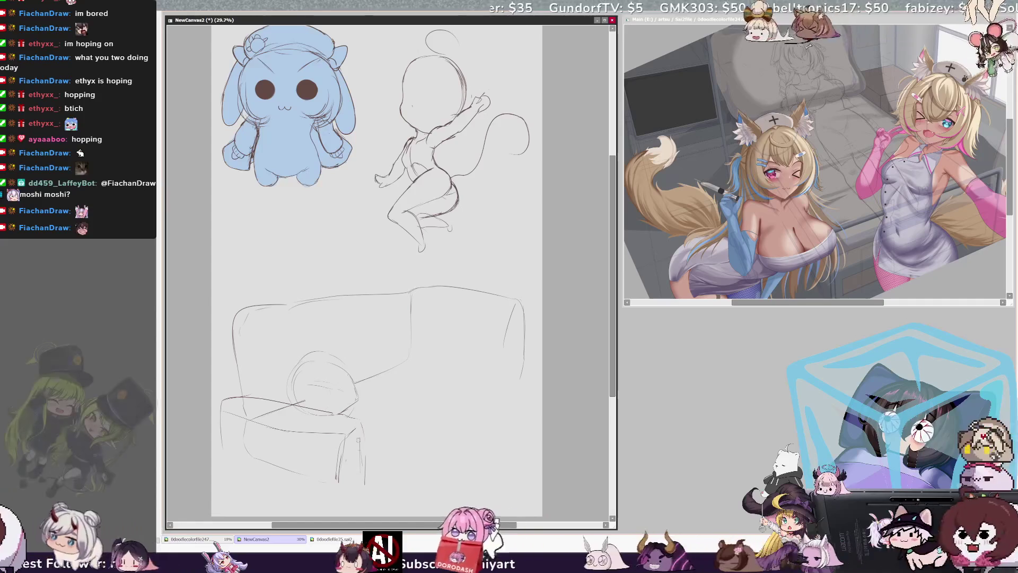
left_click_drag(362, 424, 365, 484)
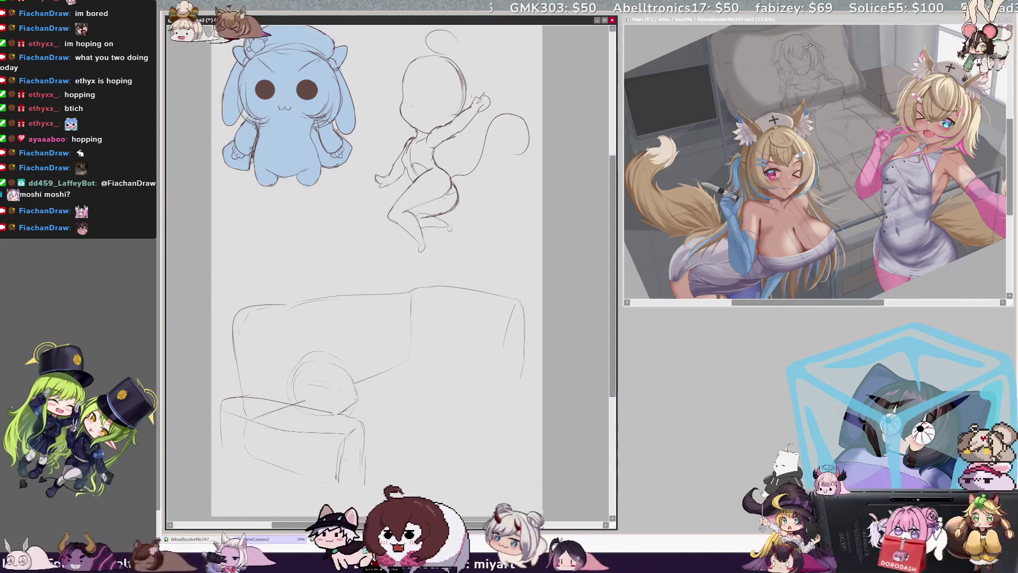
left_click_drag(409, 360, 496, 375)
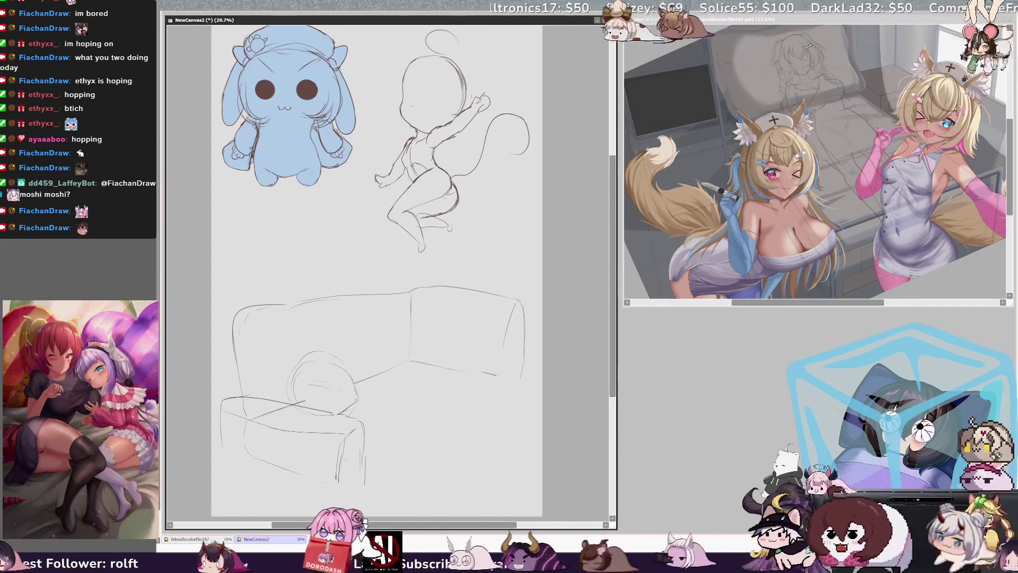
key("ctrl+z")
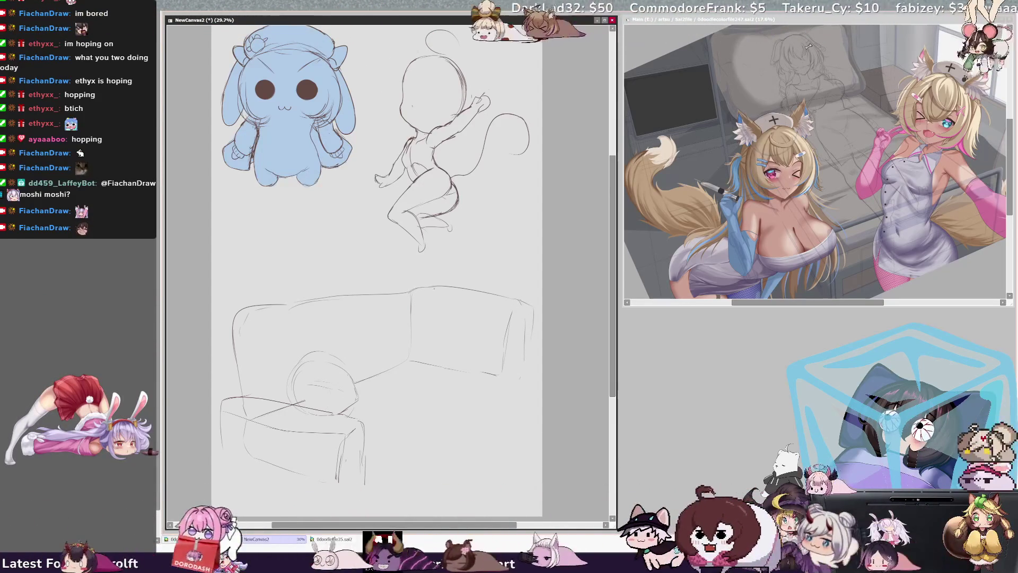
- Pencil a pillow atop the sofa back, redrawing its edge after an undo
left_click_drag(435, 272, 429, 281)
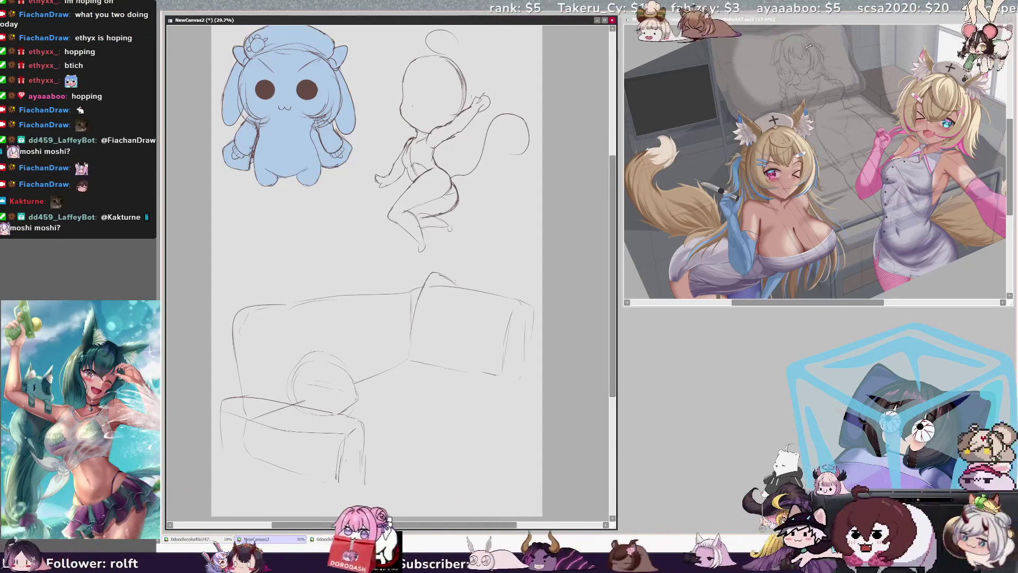
key("ctrl+z")
mouse_move(423, 290)
left_mouse_down()
mouse_move(432, 271)
mouse_move(457, 286)
left_mouse_up()
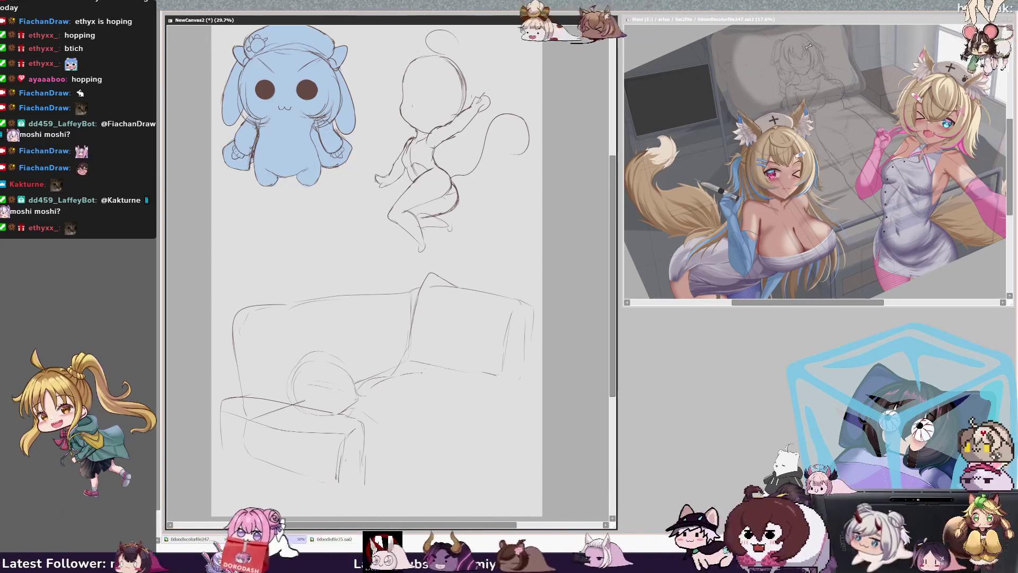
left_click_drag(426, 279, 400, 354)
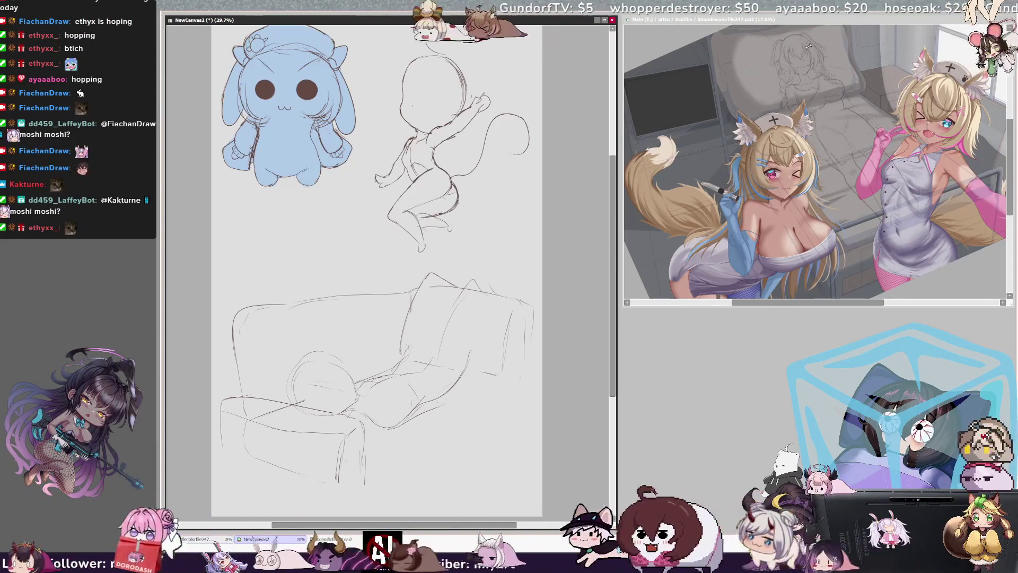
- Draw the sofa's lower right edge and reclining legs, lighten the cushion lines, then switch to 0doodlefile35.sai2
left_click_drag(366, 485, 517, 382)
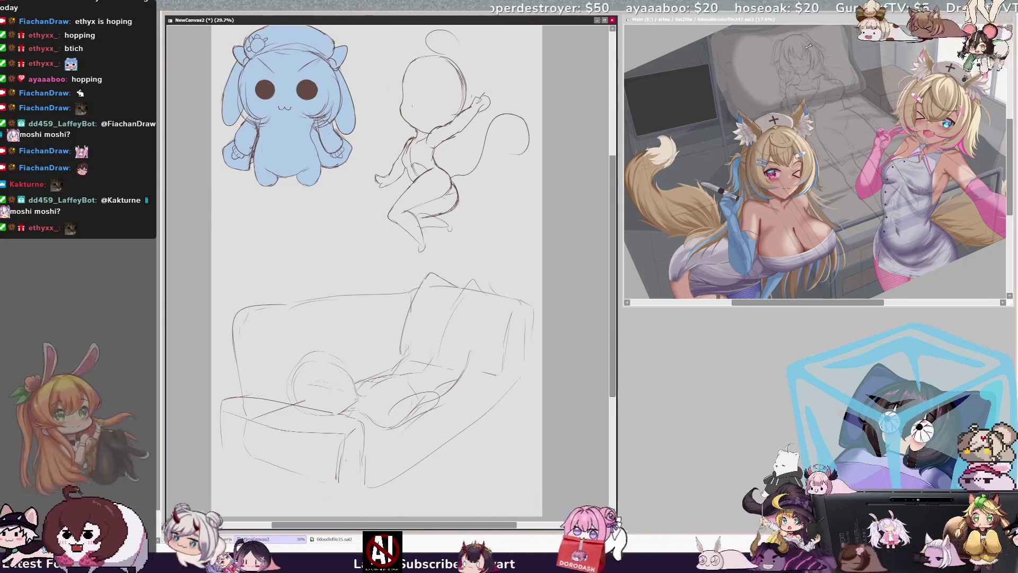
left_click_drag(389, 416, 459, 380)
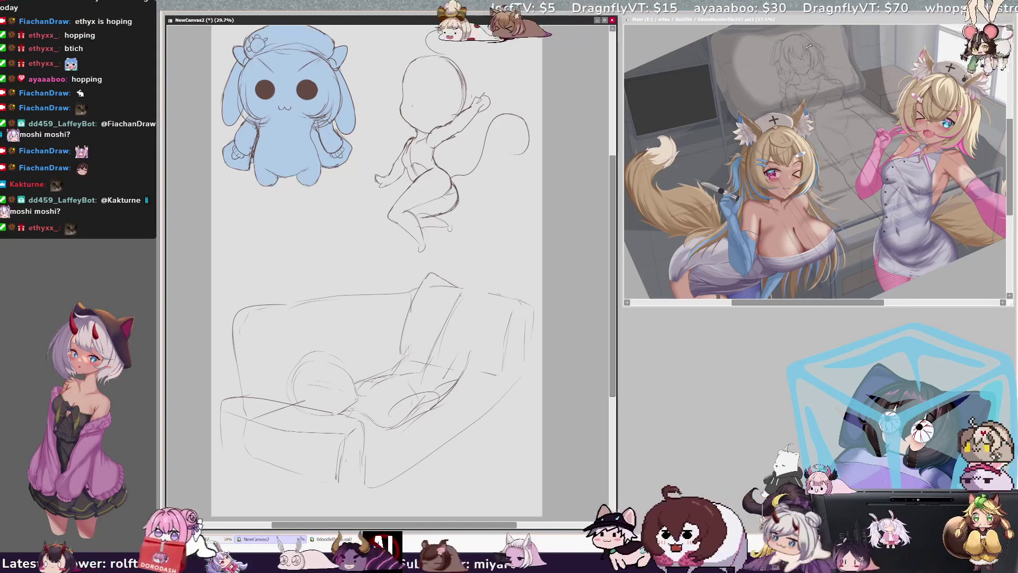
mouse_move(457, 287)
left_mouse_down()
mouse_move(432, 273)
mouse_move(444, 277)
left_mouse_up()
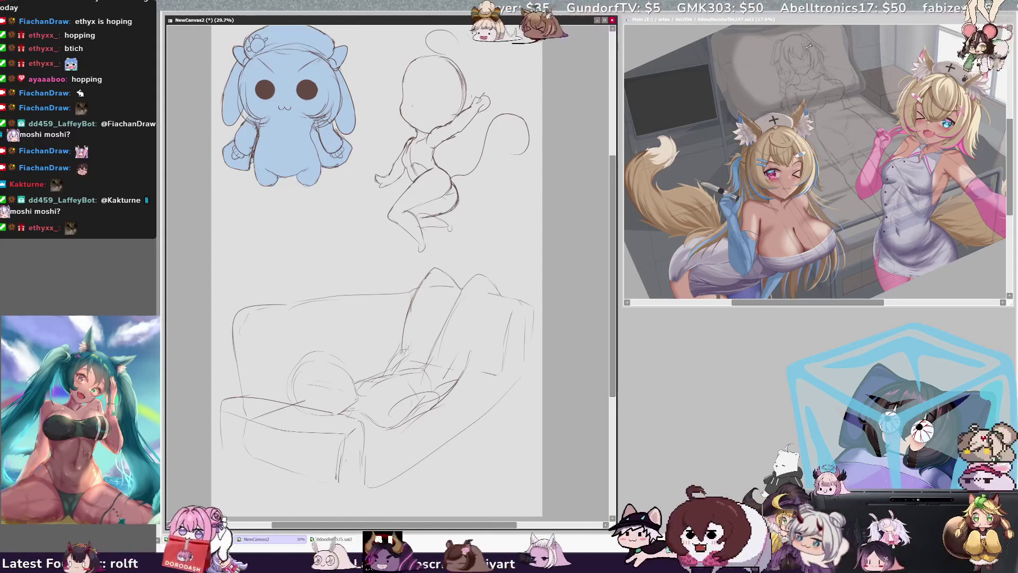
mouse_move(612, 364)
left_mouse_down()
mouse_move(612, 342)
mouse_move(612, 376)
mouse_move(612, 348)
left_mouse_up()
key("ctrl+Tab")
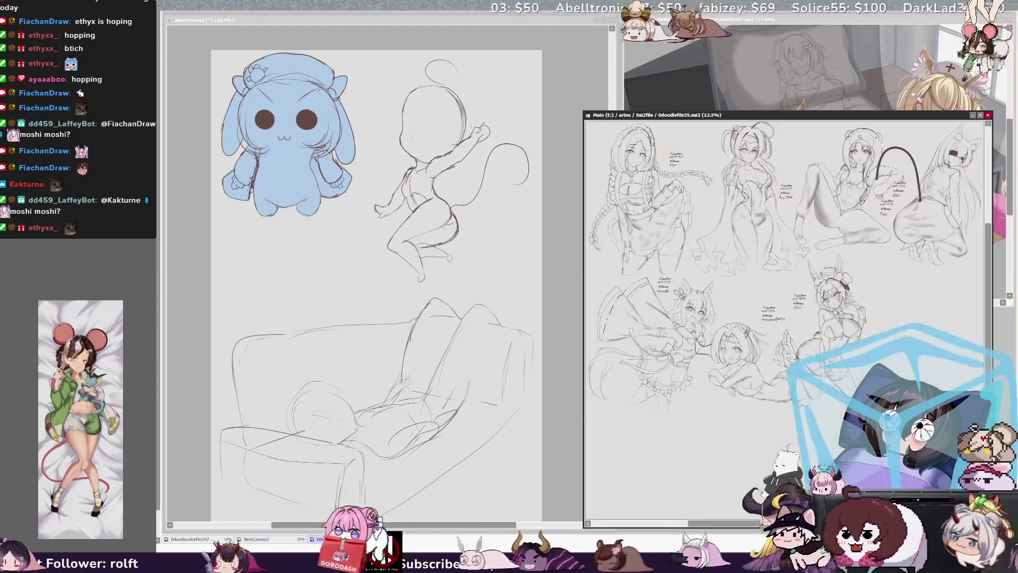
- Close the two extra sketch sheets and reposition the NewCanvas2 drawing window
key("ctrl+w")
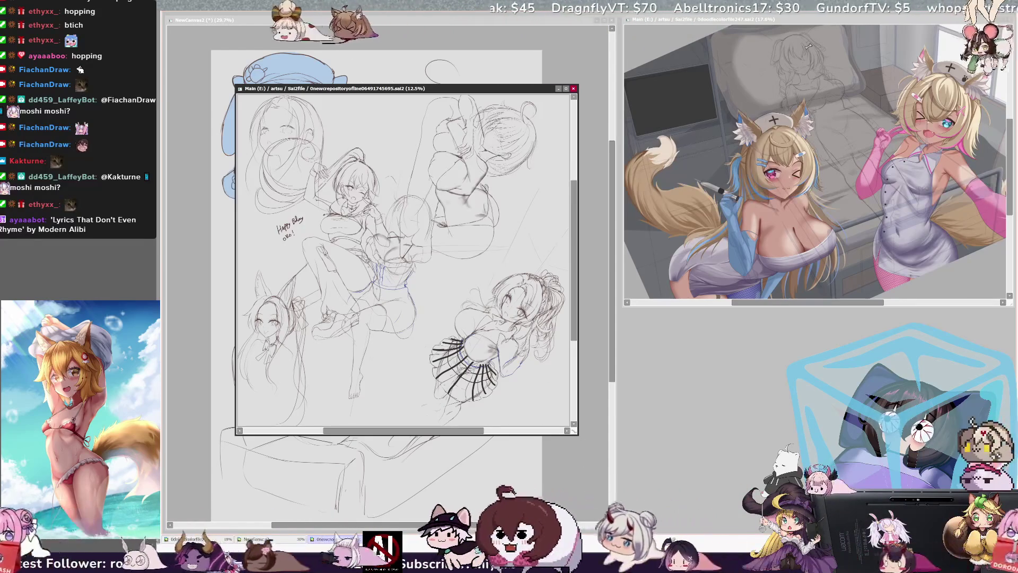
key("ctrl+w")
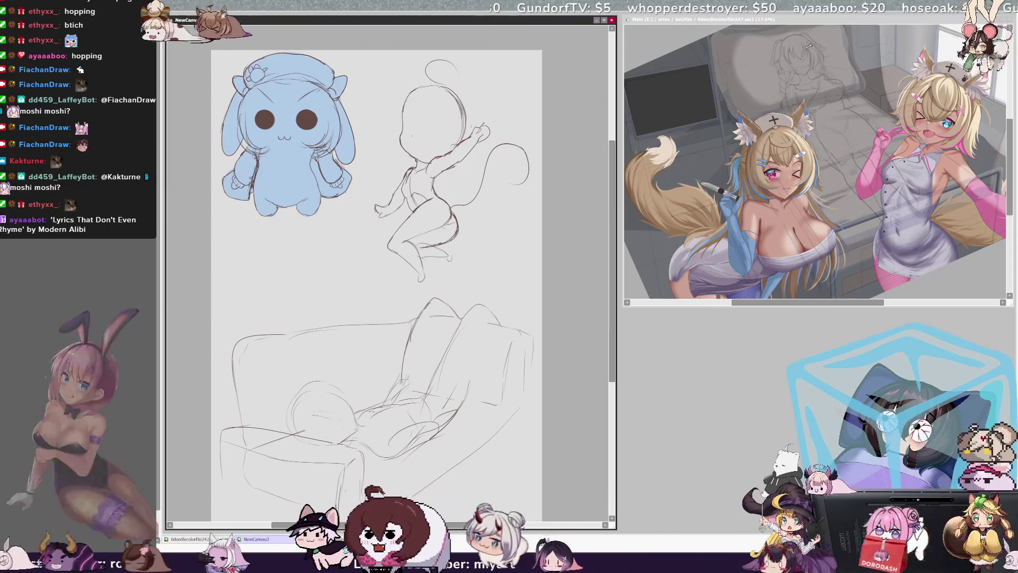
mouse_move(352, 24)
left_mouse_down()
mouse_move(528, 107)
mouse_move(733, 147)
left_mouse_up()
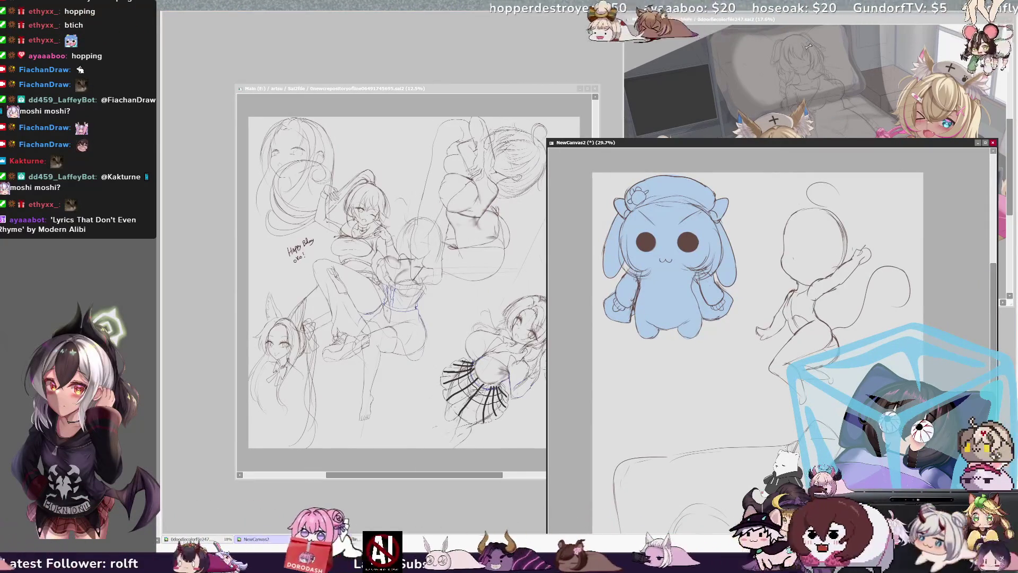
left_click(306, 90)
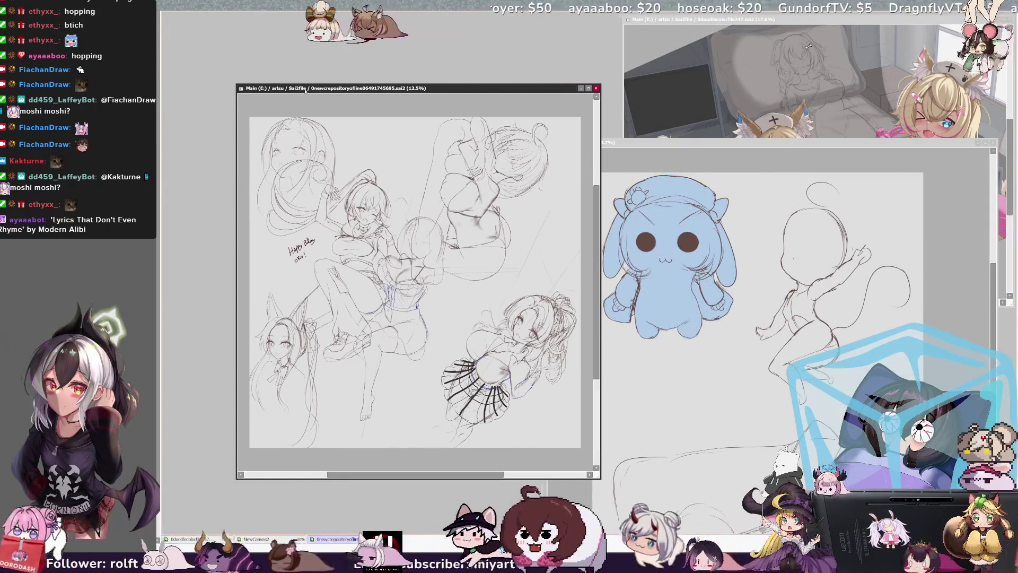
mouse_move(709, 147)
left_mouse_down()
mouse_move(426, 119)
mouse_move(410, 73)
left_mouse_up()
left_click_drag(589, 72, 594, 17)
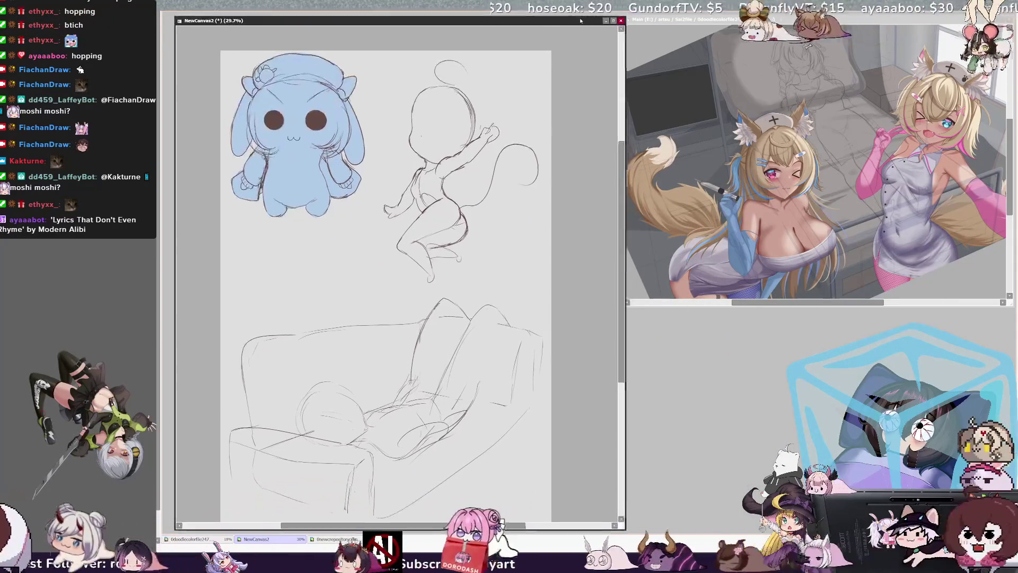
left_click(598, 15)
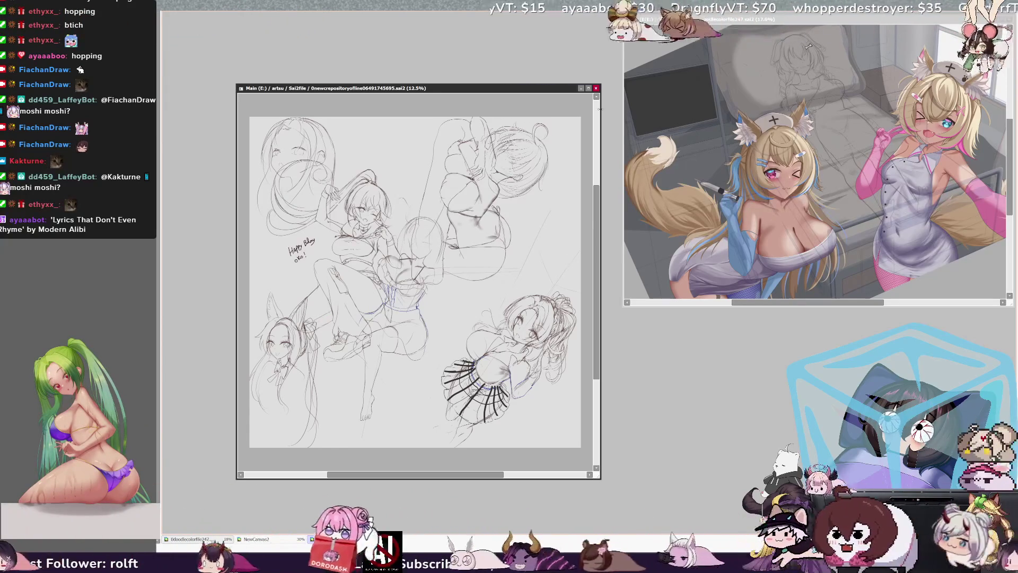
- Place the reference illustration at upper left and a narrower chibi sketch canvas on the right
left_click(580, 88)
mouse_move(789, 24)
left_mouse_down()
mouse_move(598, 67)
mouse_move(361, 48)
mouse_move(329, 28)
left_mouse_up()
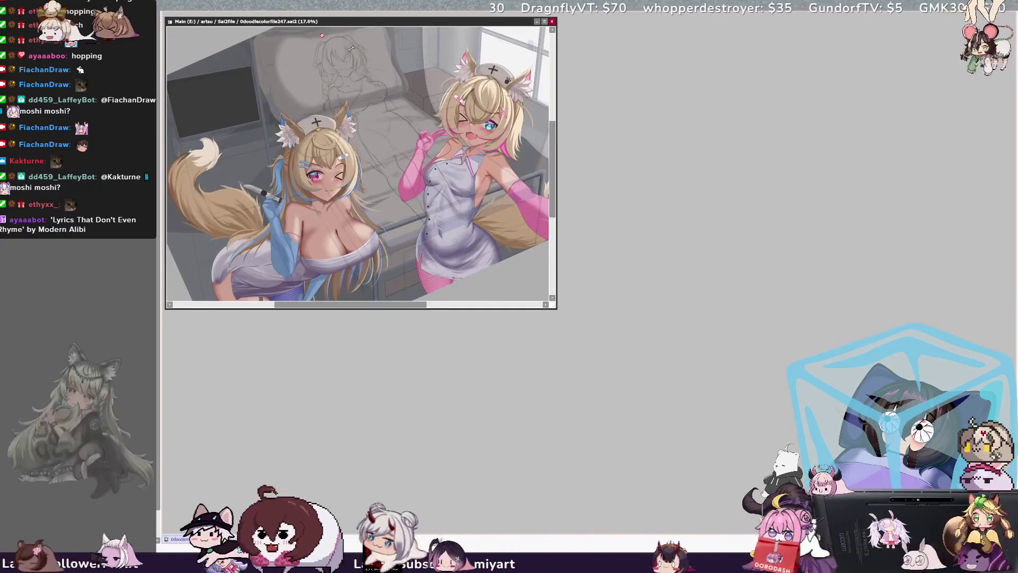
left_click(254, 538)
mouse_move(519, 26)
left_mouse_down()
mouse_move(912, 17)
mouse_move(893, 16)
left_mouse_up()
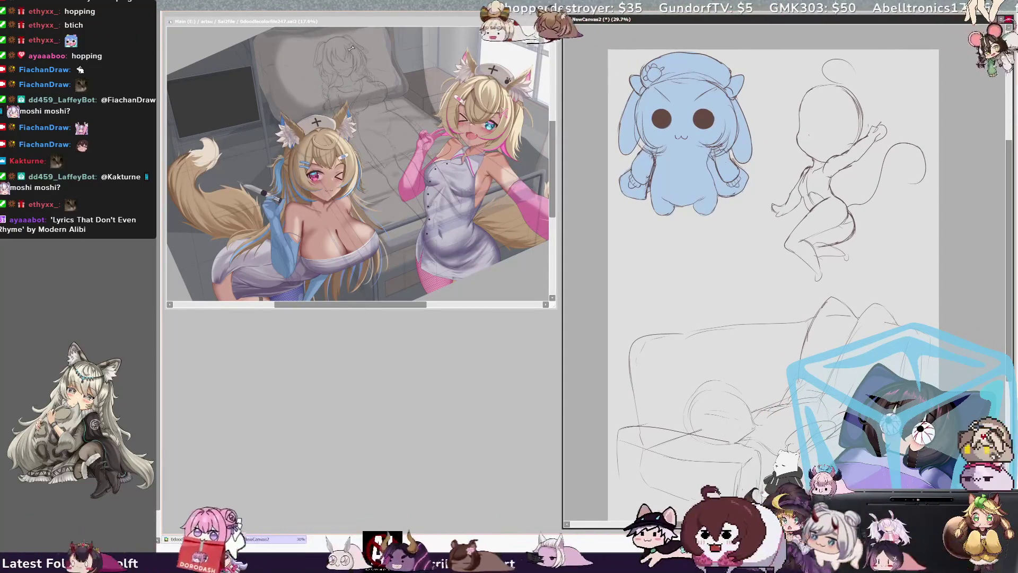
left_click_drag(563, 265, 638, 265)
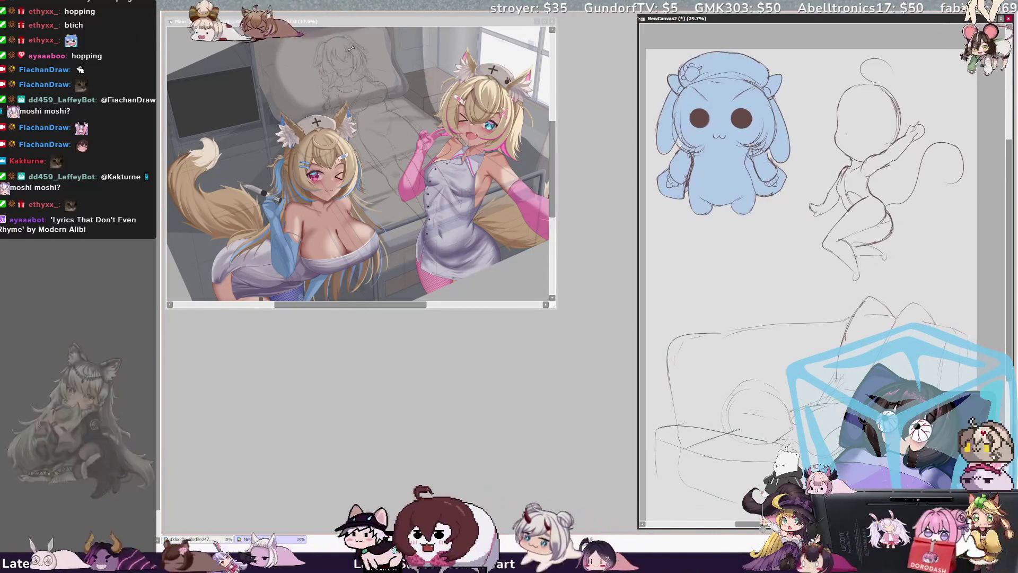
scroll(810, 189, "down", 3)
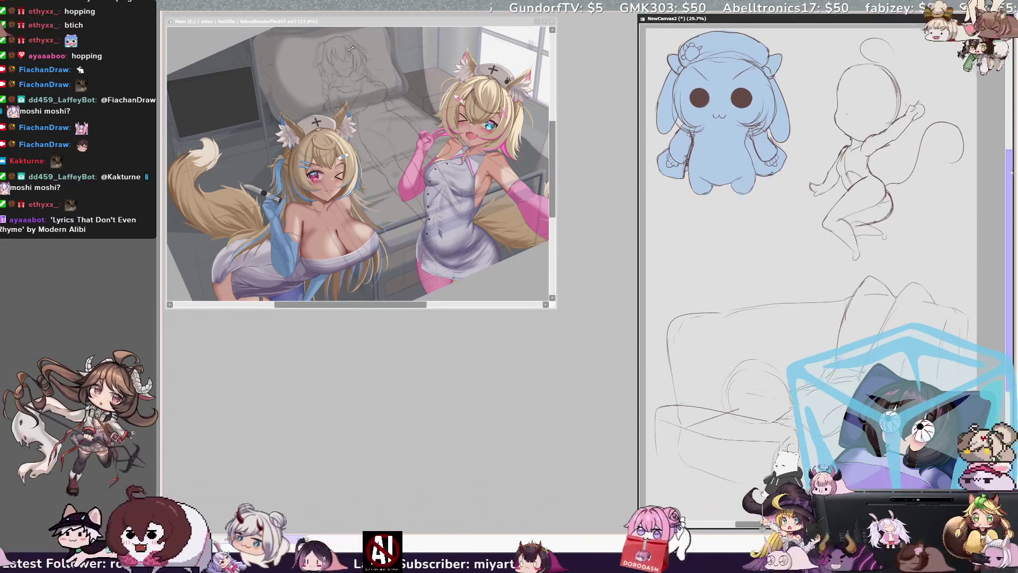
- Enlarge the reference illustration window and scroll the view toward the bed and sketched figure
mouse_move(555, 314)
left_mouse_down()
mouse_move(628, 548)
mouse_move(631, 527)
left_mouse_up()
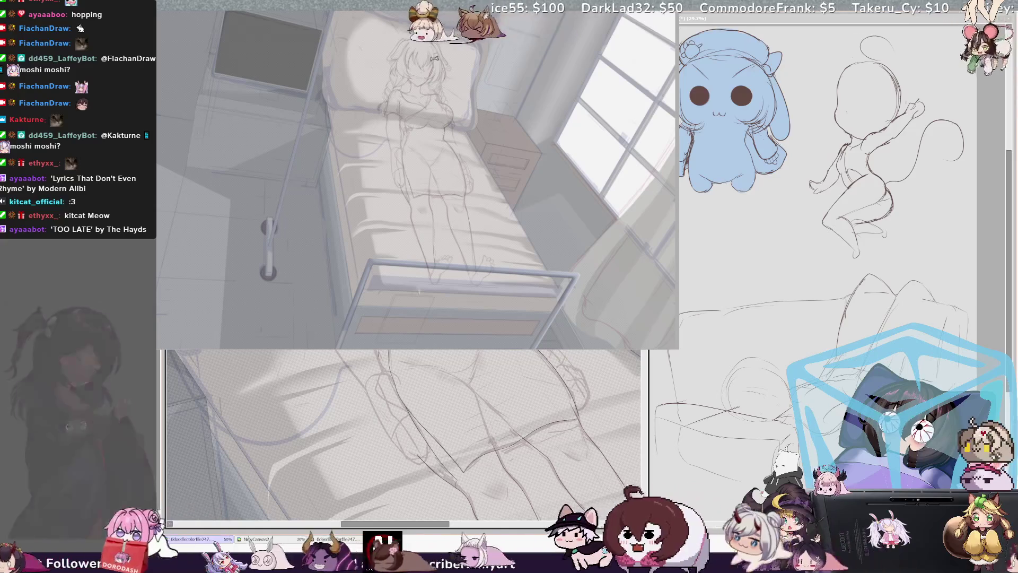
scroll(403, 435, "right", 3)
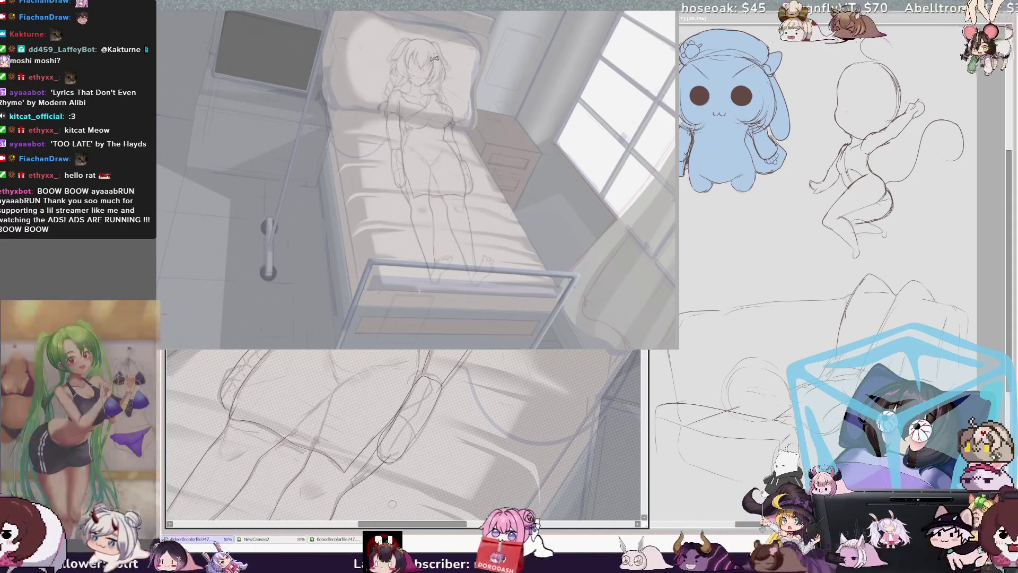
key("h")
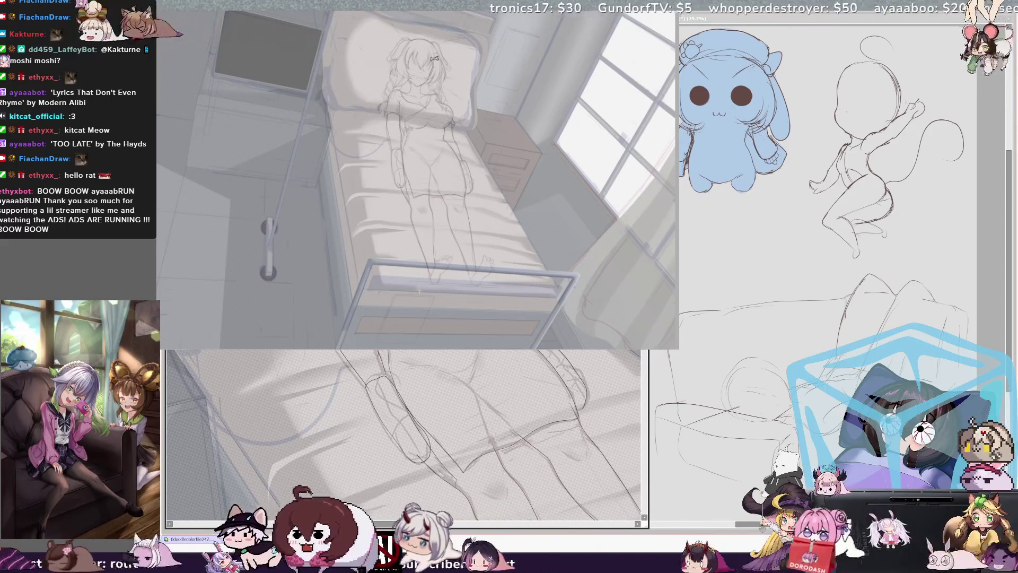
scroll(403, 434, "right", 3)
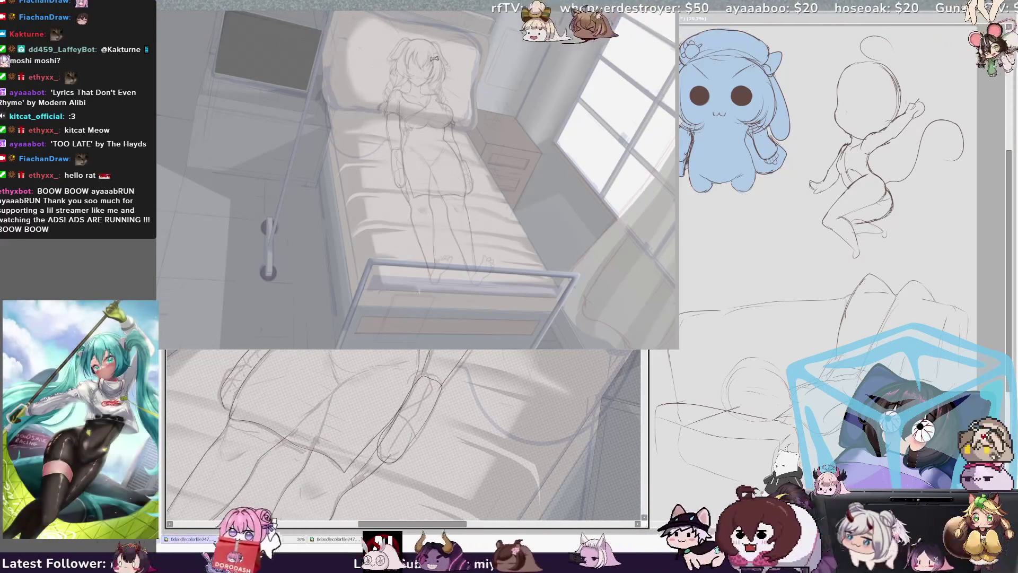
scroll(403, 435, "right", 3)
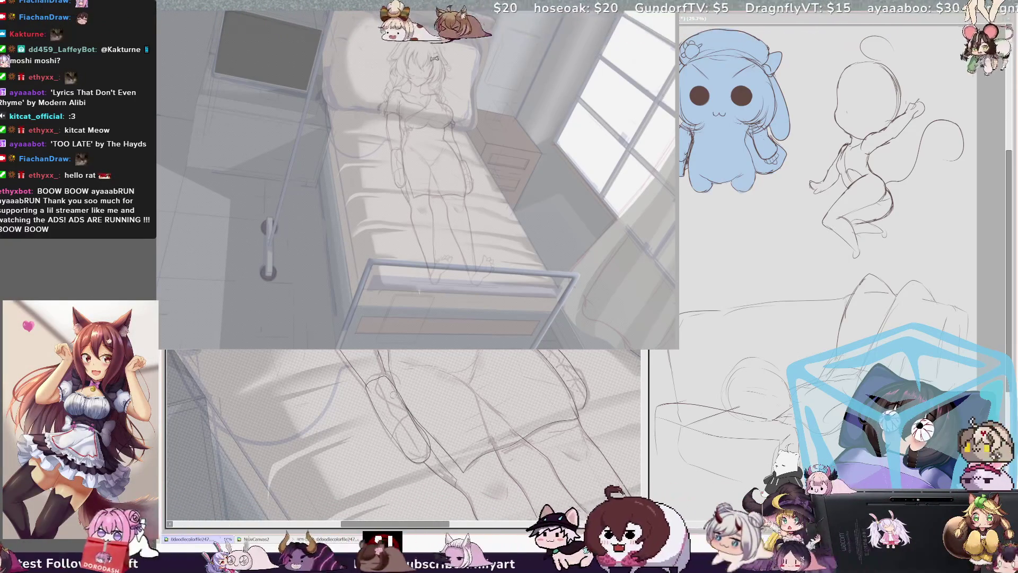
scroll(393, 393, "right", 3)
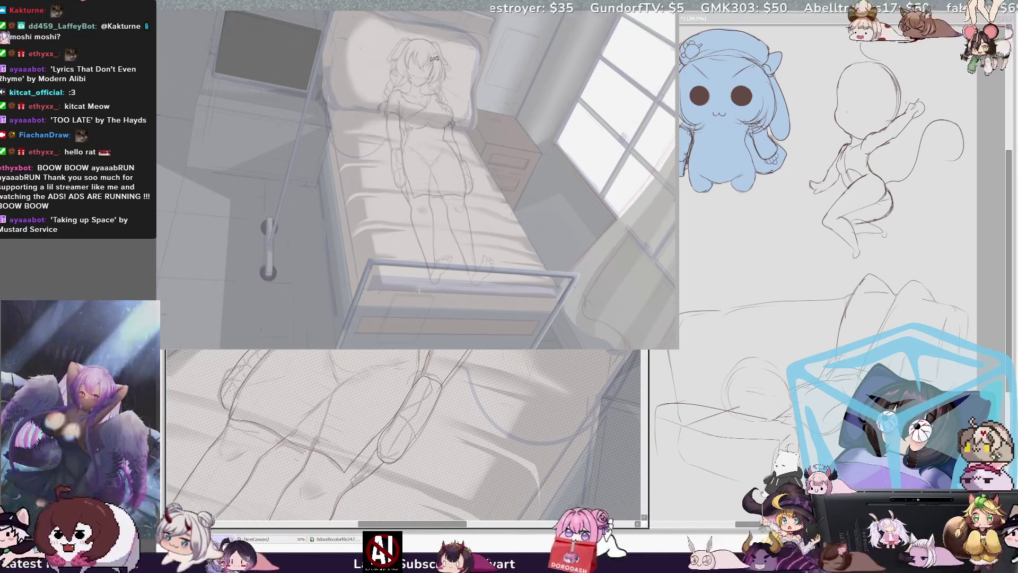
scroll(403, 435, "left", 3)
scroll(403, 435, "up", 3)
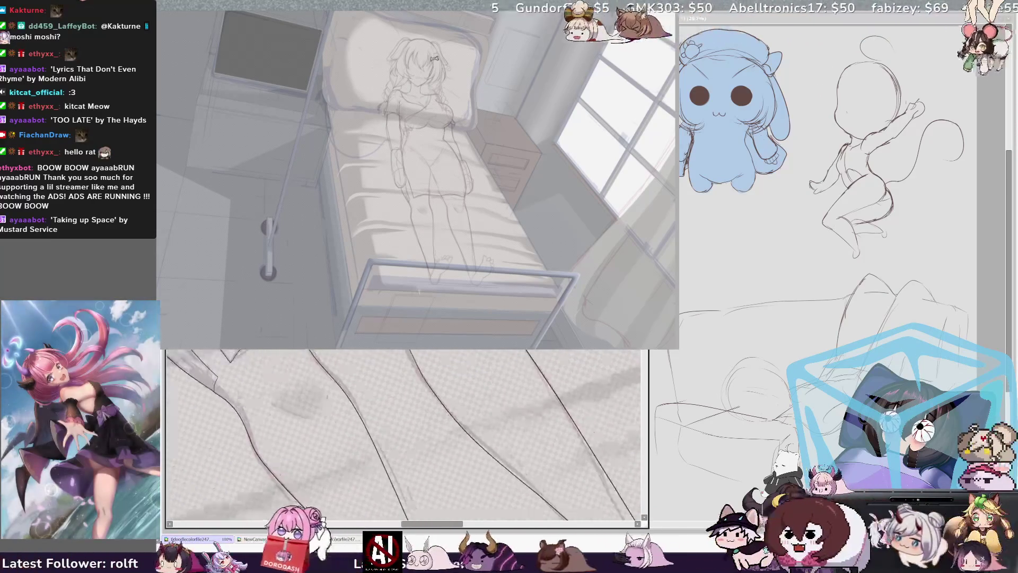
scroll(403, 434, "down", 3)
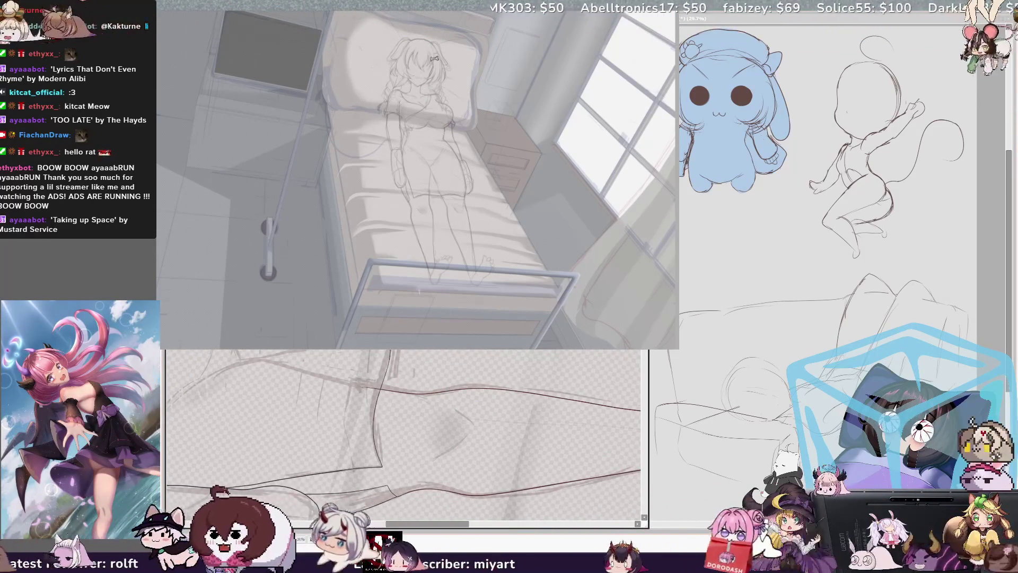
scroll(403, 434, "left", 3)
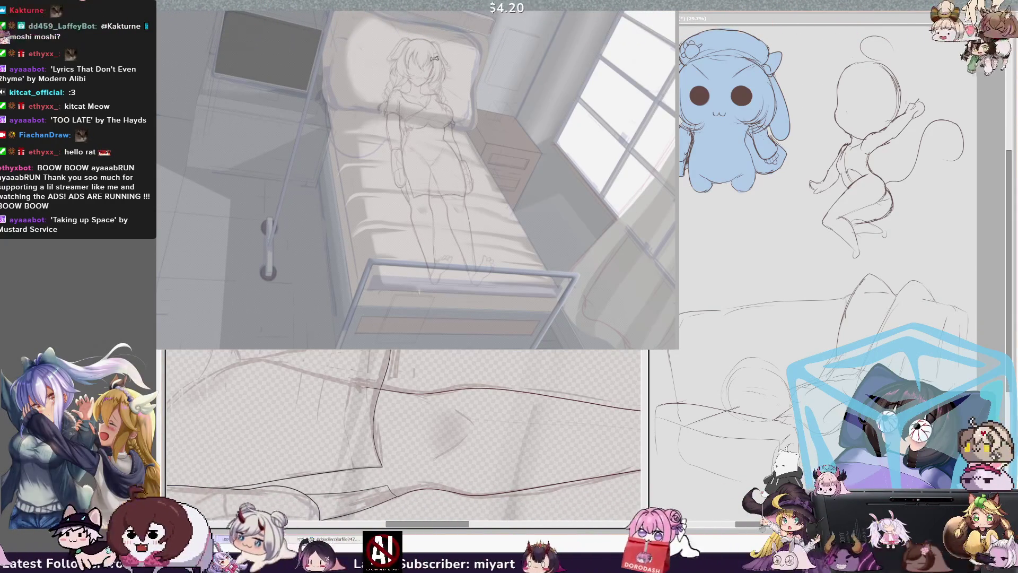
scroll(403, 435, "left", 2)
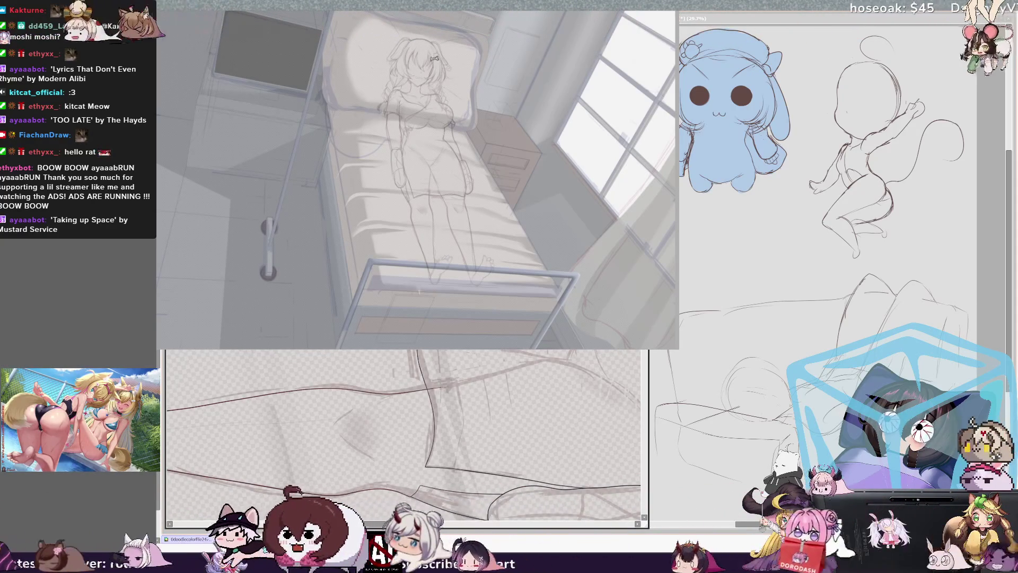
scroll(403, 435, "right", 2)
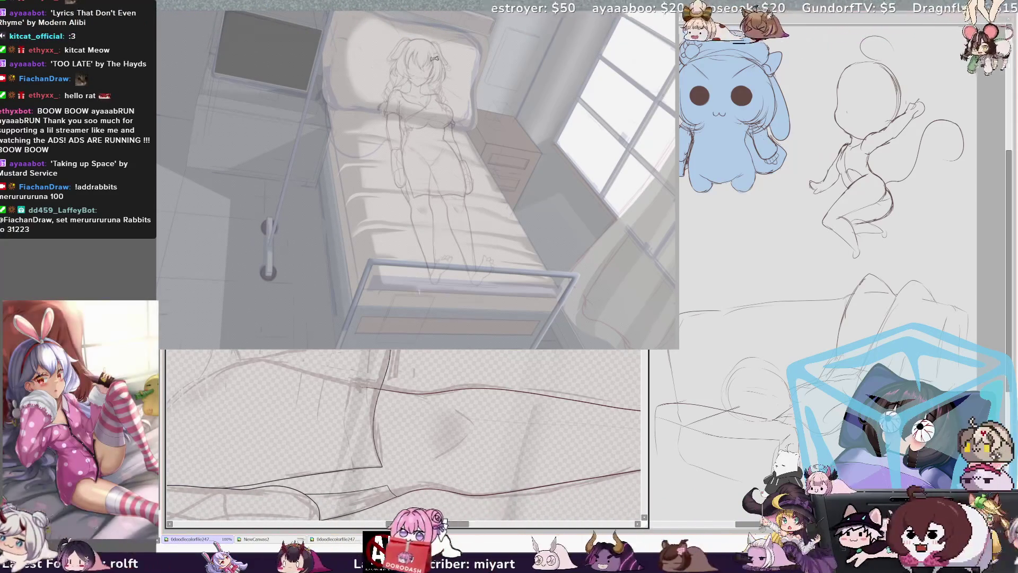
key("ctrl+Tab")
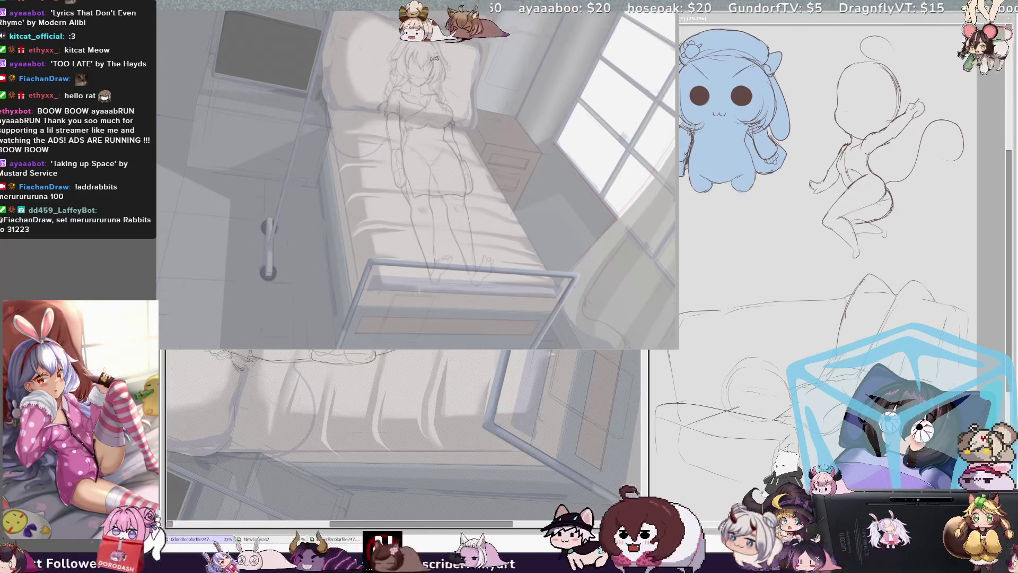
- Switch the lower view to a close-up of the two coloured fox-eared nurses
key("ctrl+Tab")
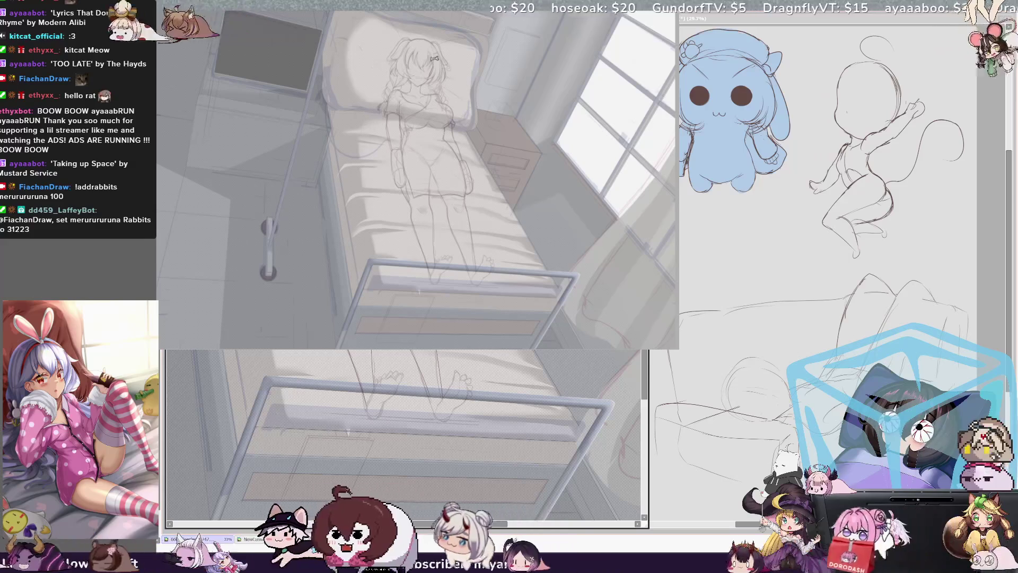
key("ctrl+Tab")
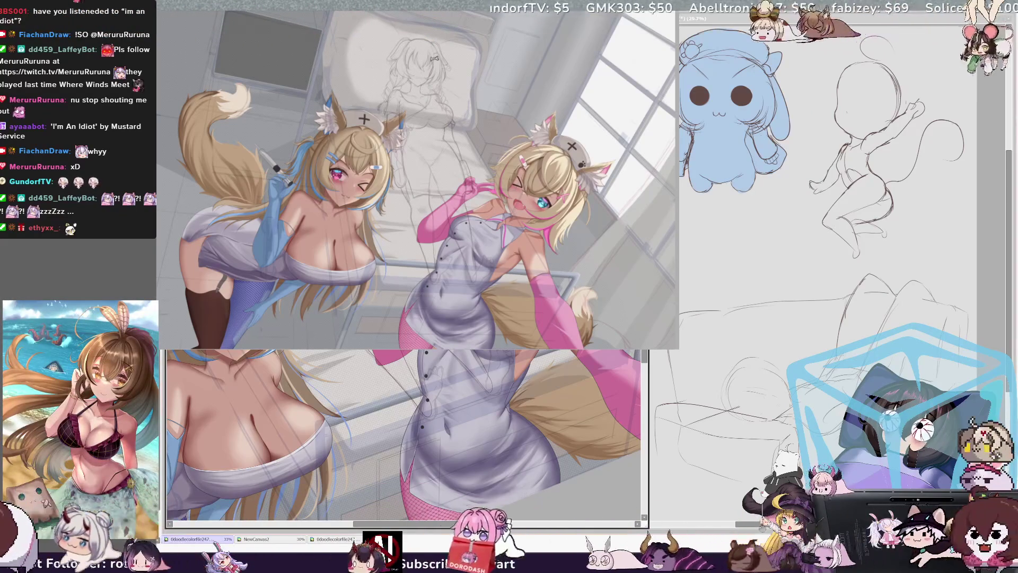
- Pan the lower reference view to the left nurse's fluffy tail fur
left_click_drag(499, 525, 439, 525)
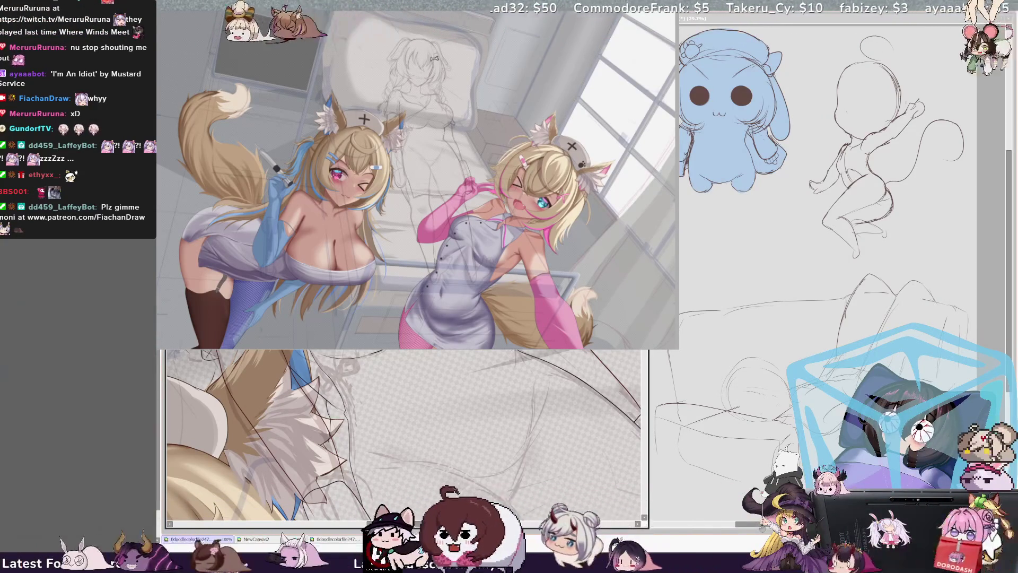
scroll(403, 435, "right", 2)
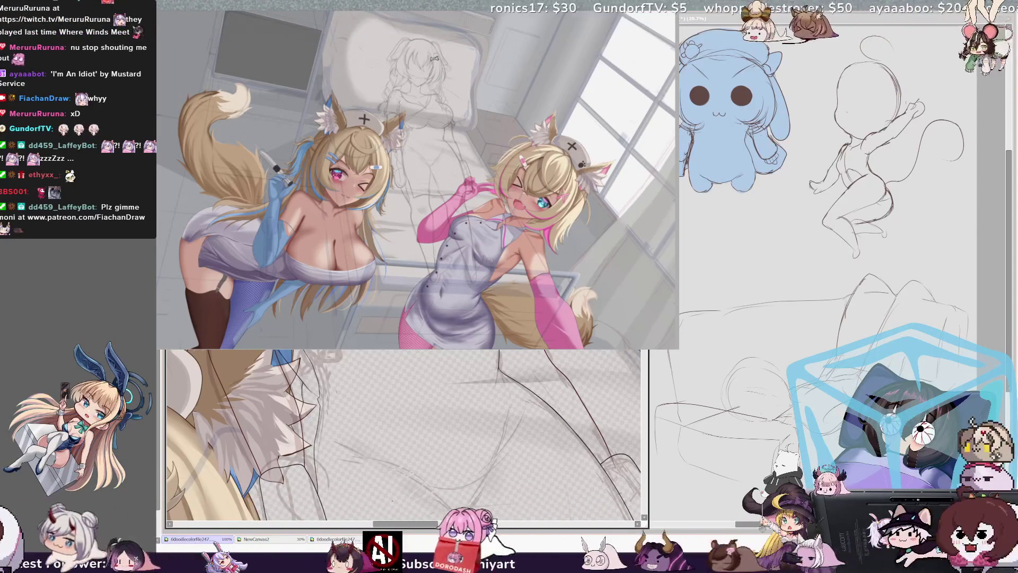
- Pan the close-up over to the right nurse's pink-stockinged leg and grey dress
left_click_drag(412, 525, 414, 524)
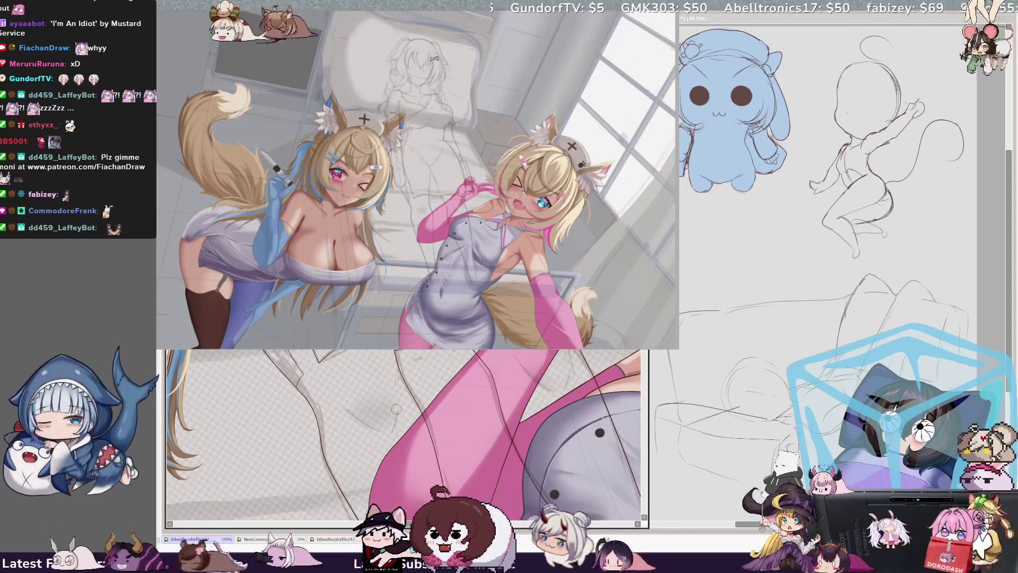
- Switch to the right nurse's grey dress and tail close-up, then mirror and restore it
key("ctrl+Tab")
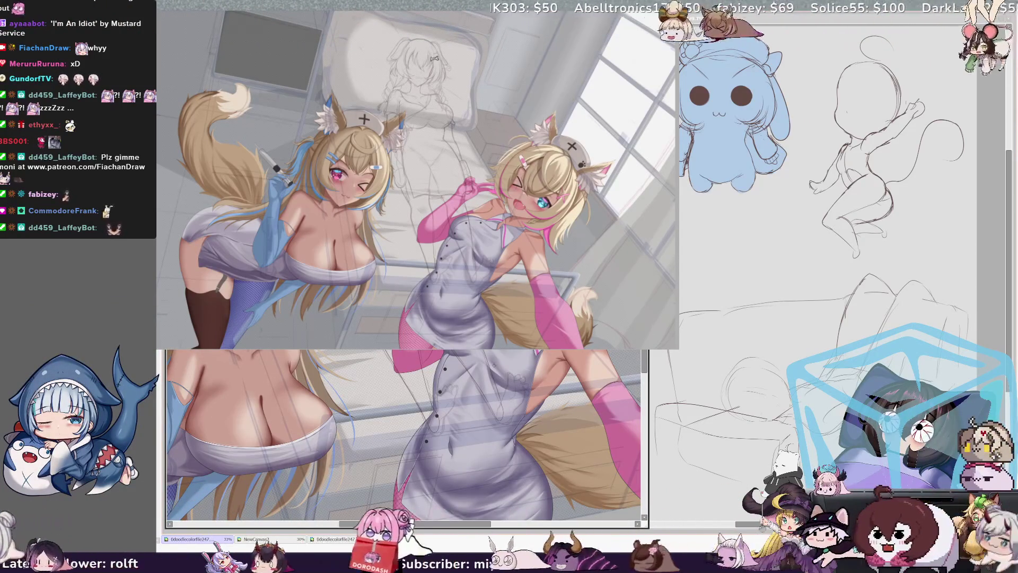
key("ctrl+Tab")
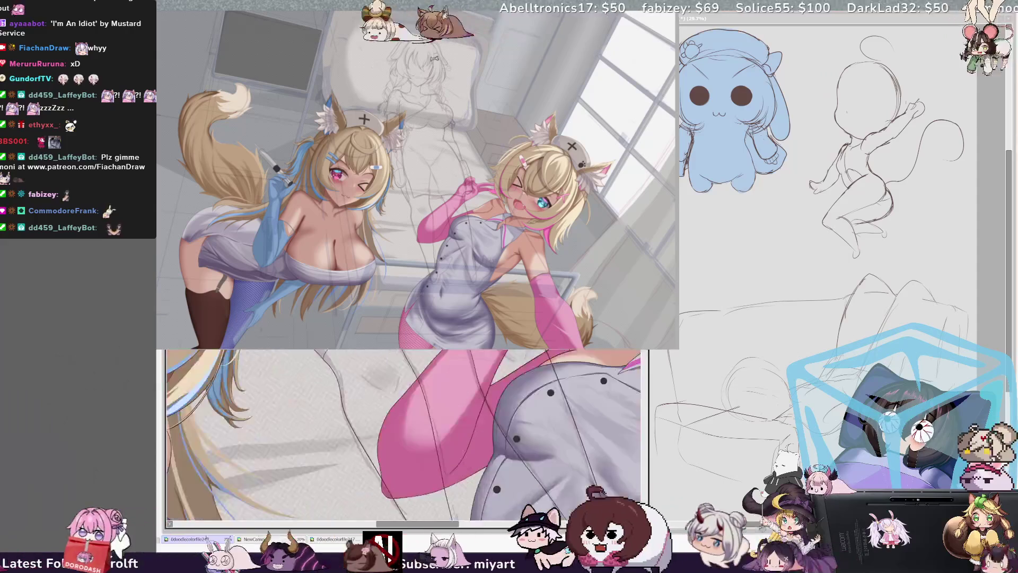
key("ctrl+Tab")
key("ctrl+Tab")
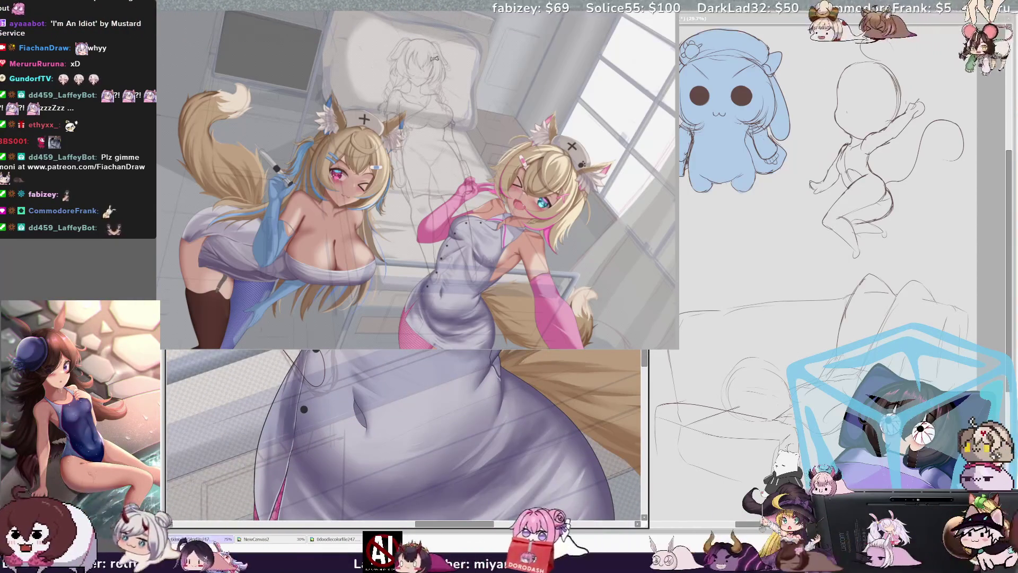
key("ctrl+Tab")
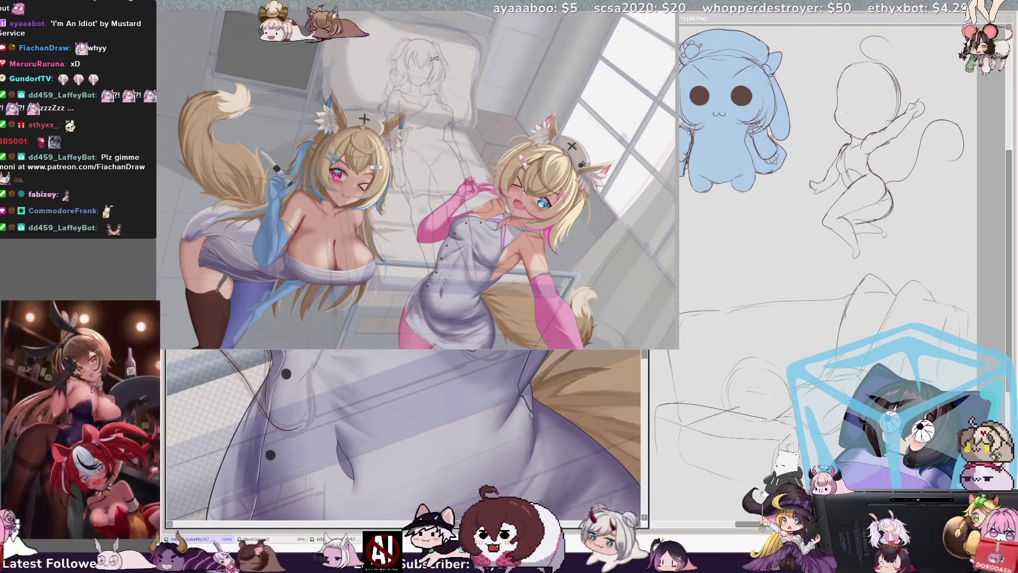
key("h")
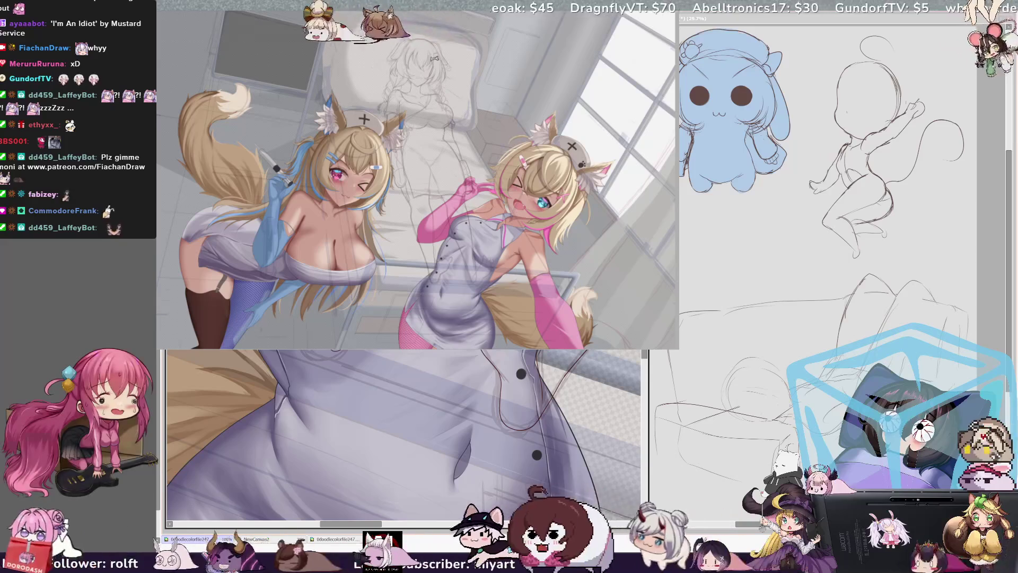
key("h")
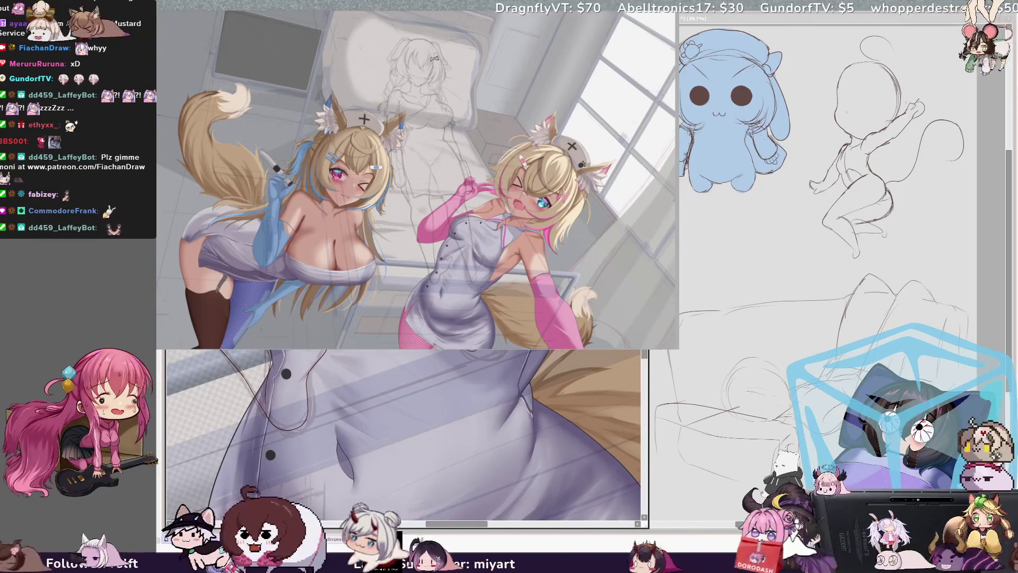
left_click_drag(371, 435, 425, 419)
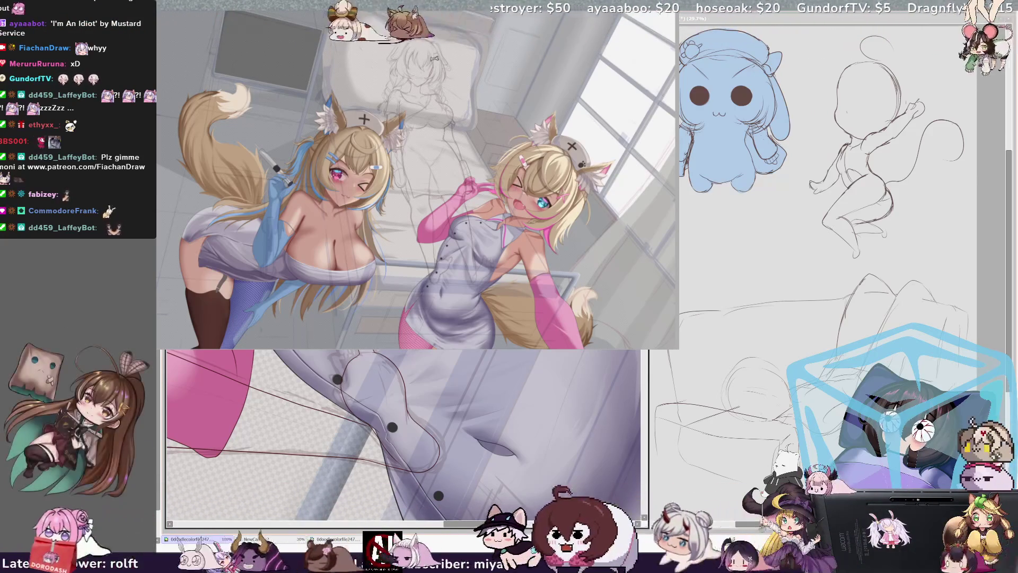
key("End")
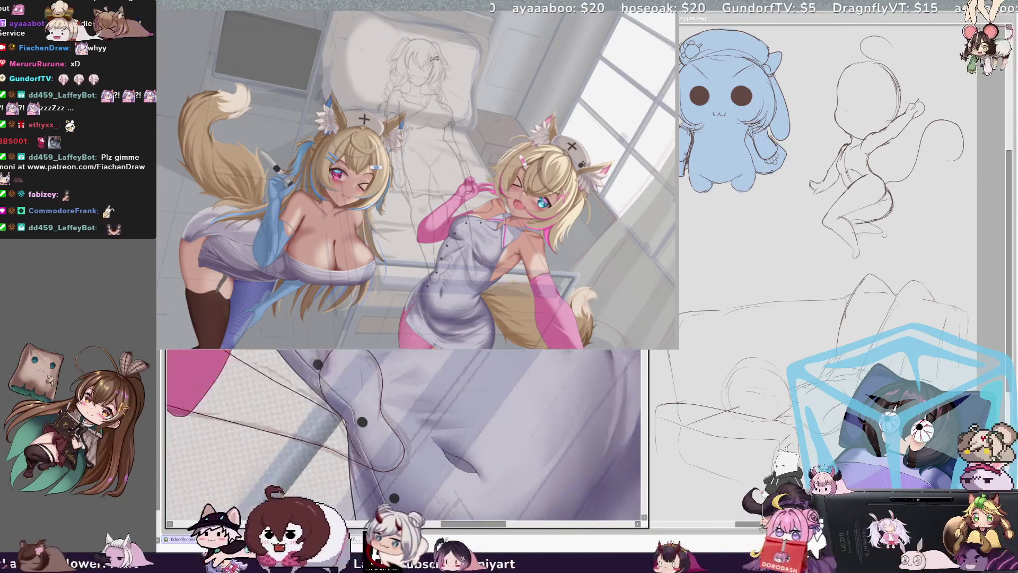
key("Home")
scroll(402, 435, "right", 2)
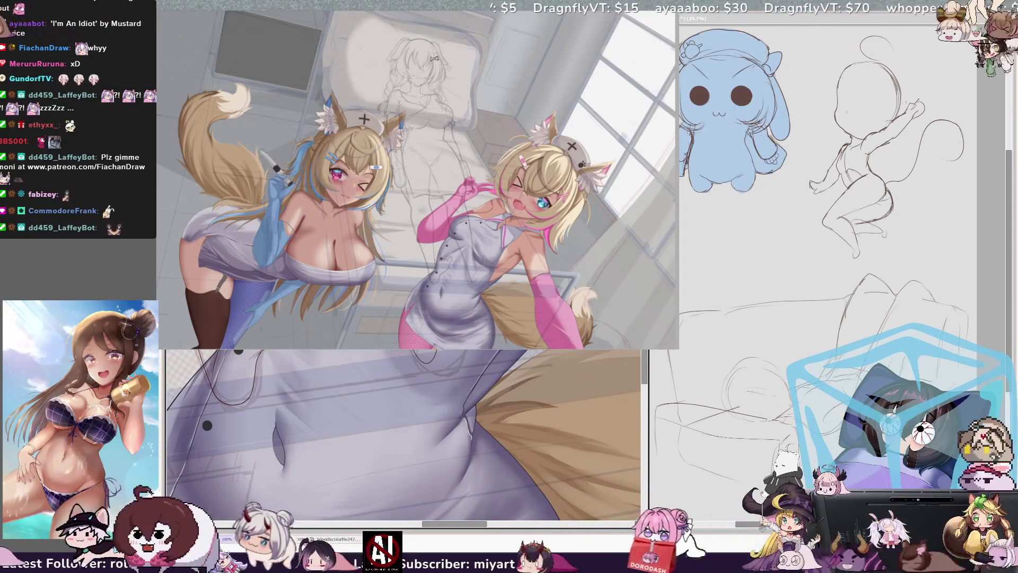
scroll(403, 435, "left", 10)
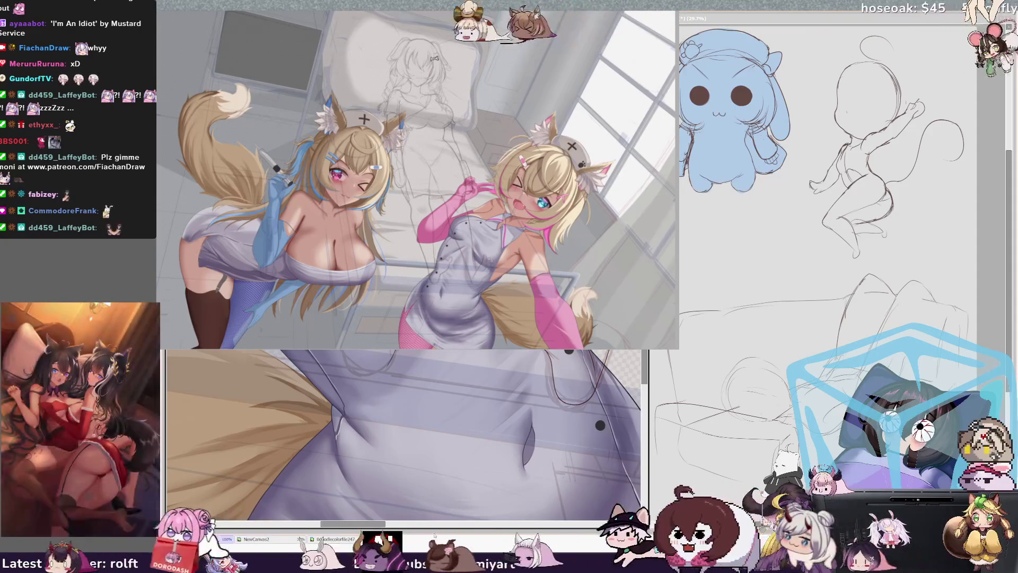
scroll(404, 433, "left", 1)
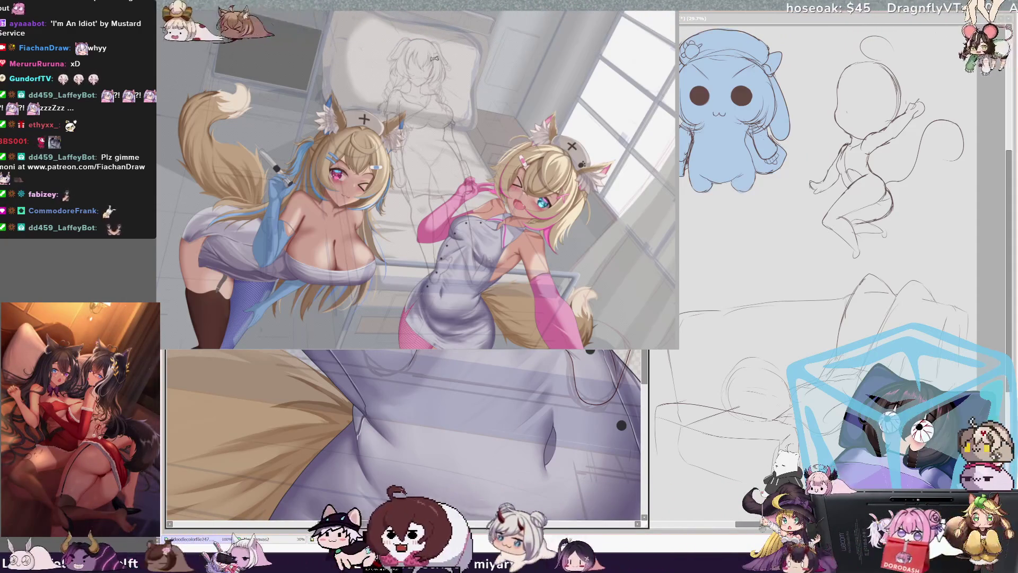